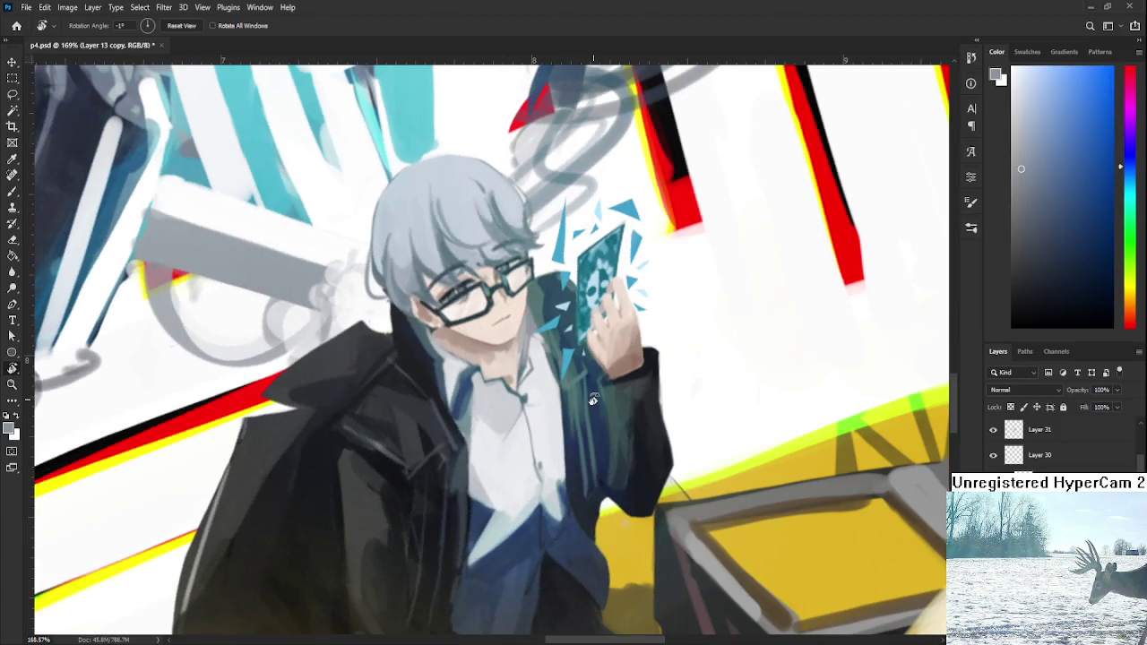
- Fit the artwork on screen, reset the rotation to 0°, and mirror the canvas to check the drawing
key(ctrl+0)
key(Escape)
scroll(653, 398, up, 2)
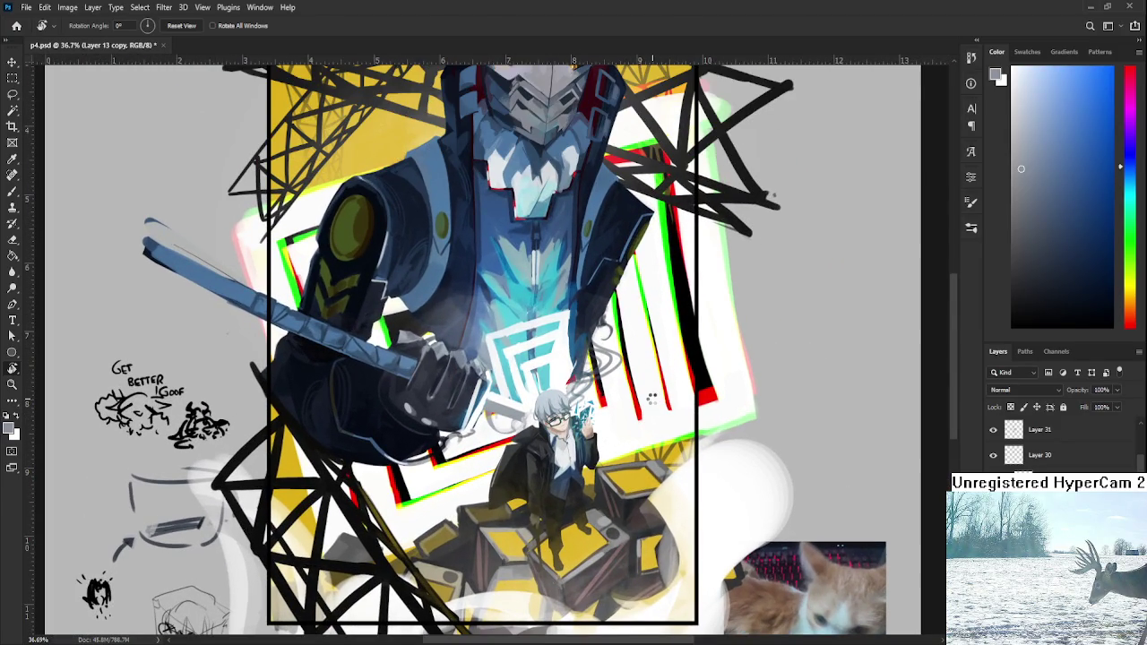
key(ctrl+shift+h)
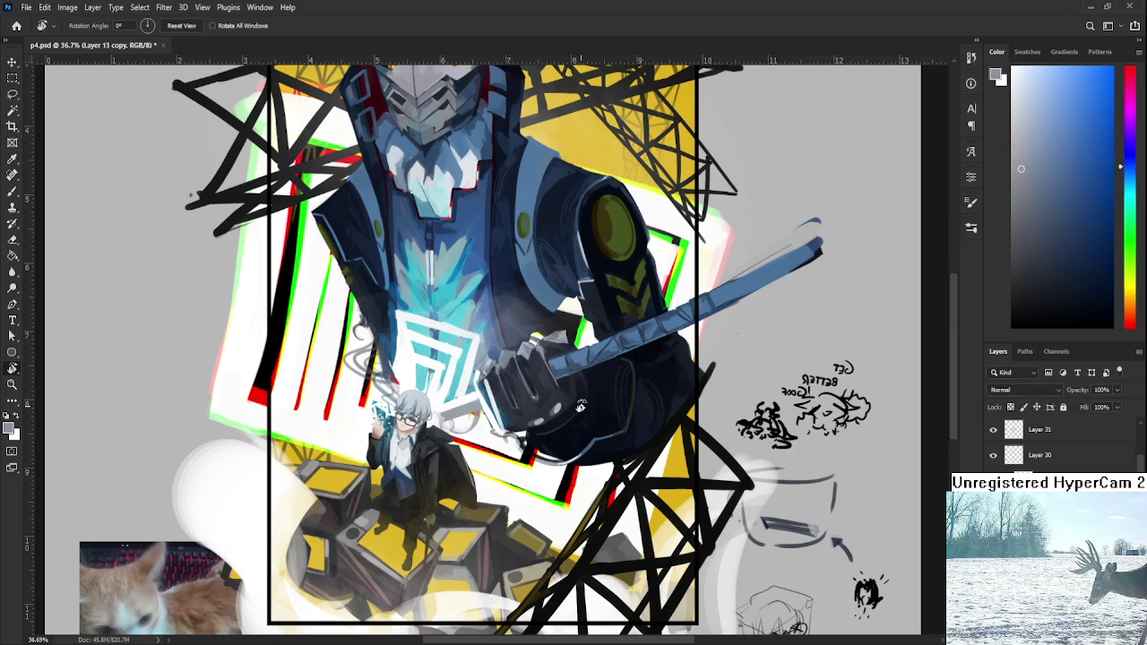
scroll(580, 405, down, 2)
scroll(581, 405, down, 1)
scroll(580, 406, down, 1)
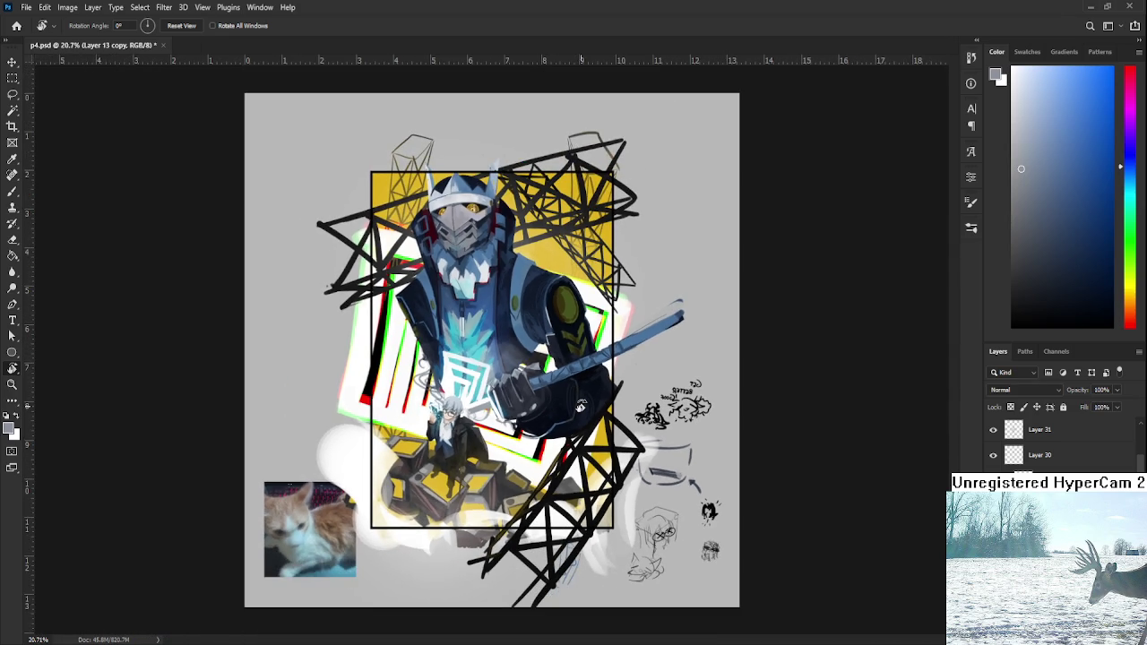
scroll(581, 406, down, 1)
scroll(581, 406, up, 2)
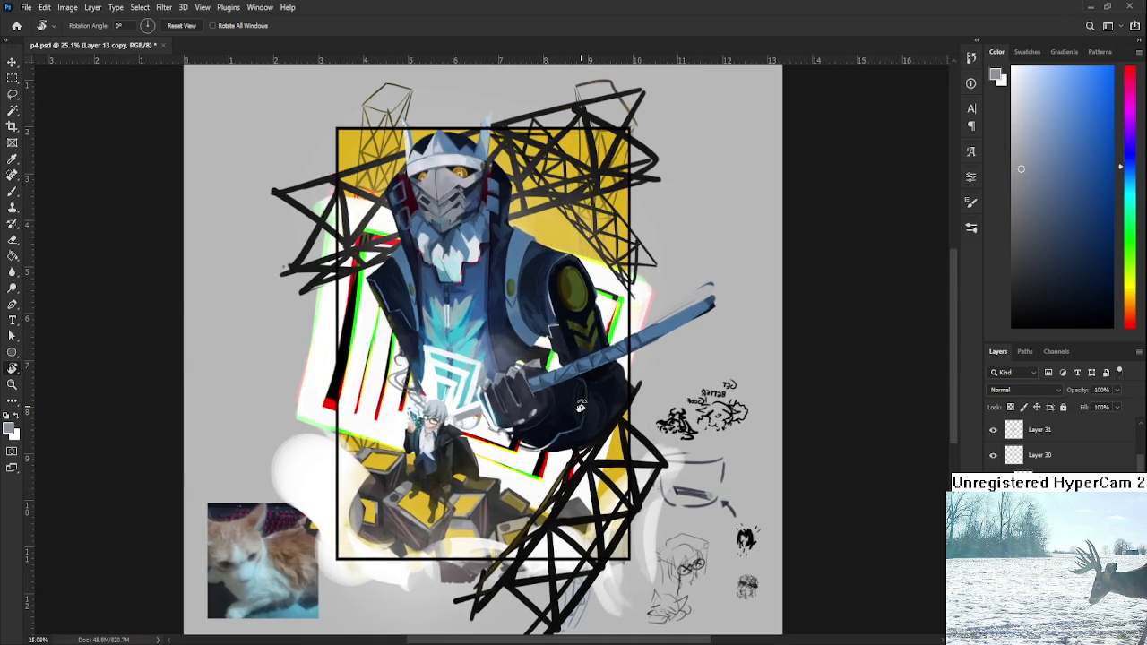
- Flip the view back to normal orientation and save p4.psd
key(h)
key(ctrl+s)
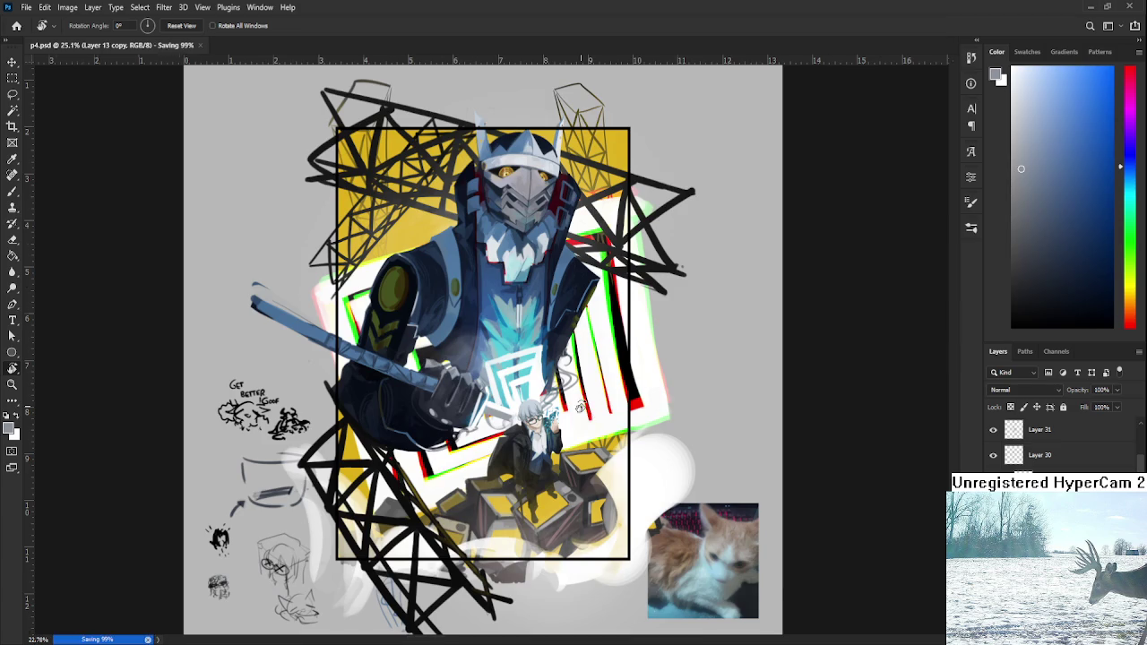
scroll(580, 406, down, 1)
scroll(496, 381, up, 1)
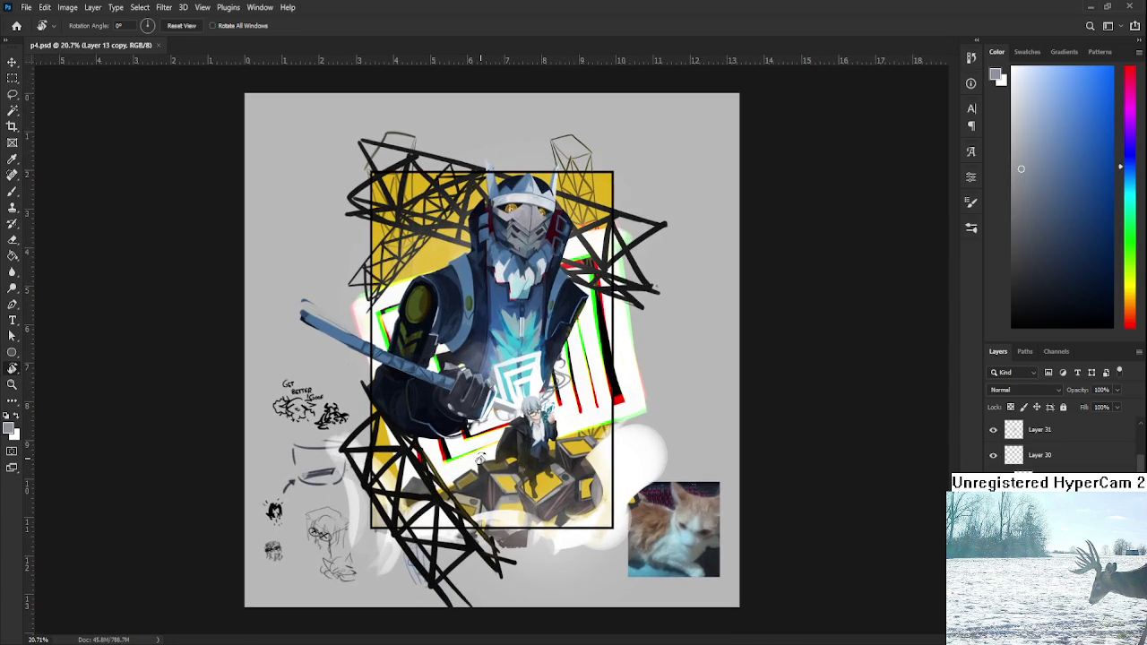
scroll(484, 457, up, 1)
scroll(491, 453, up, 1)
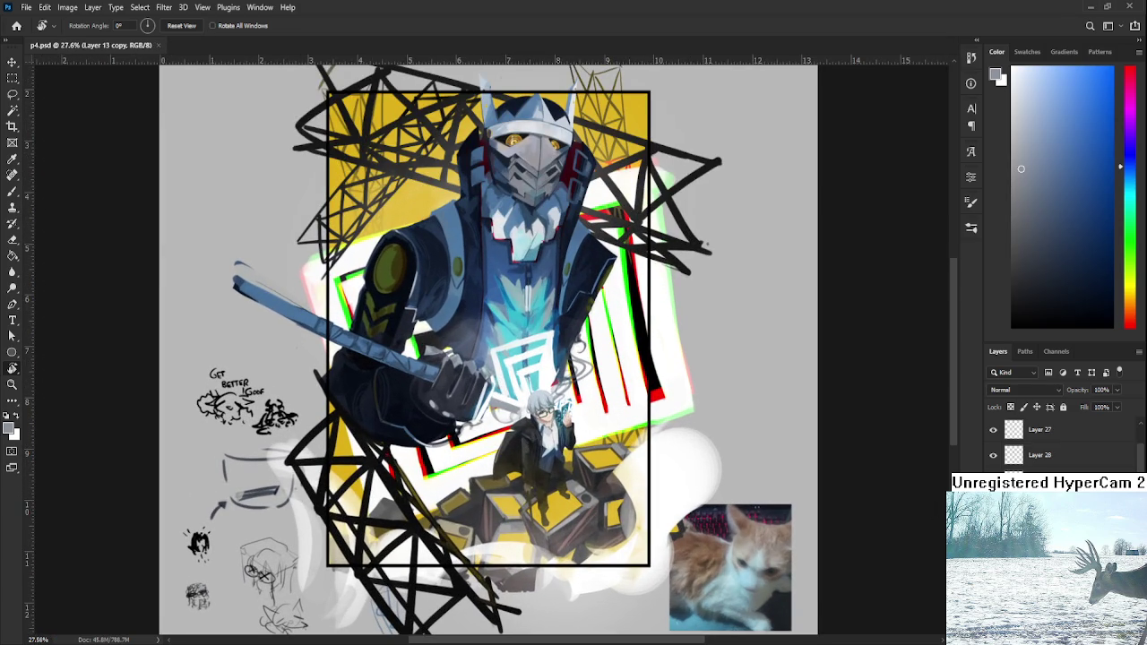
scroll(1139, 448, up, 2)
click(1057, 475)
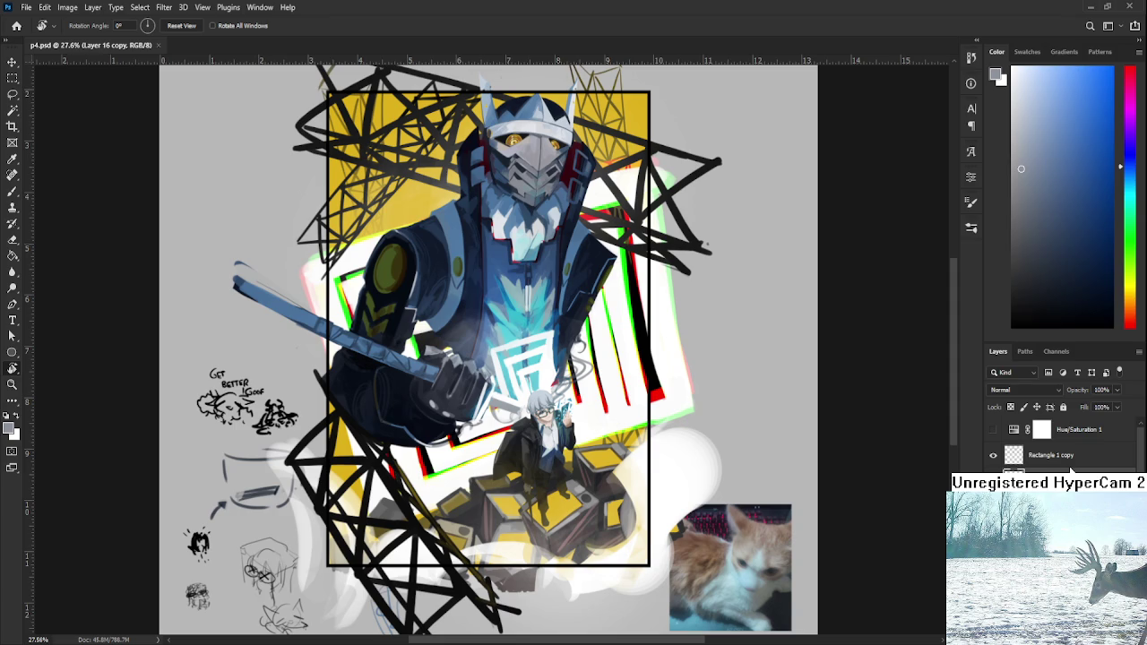
click(1068, 478)
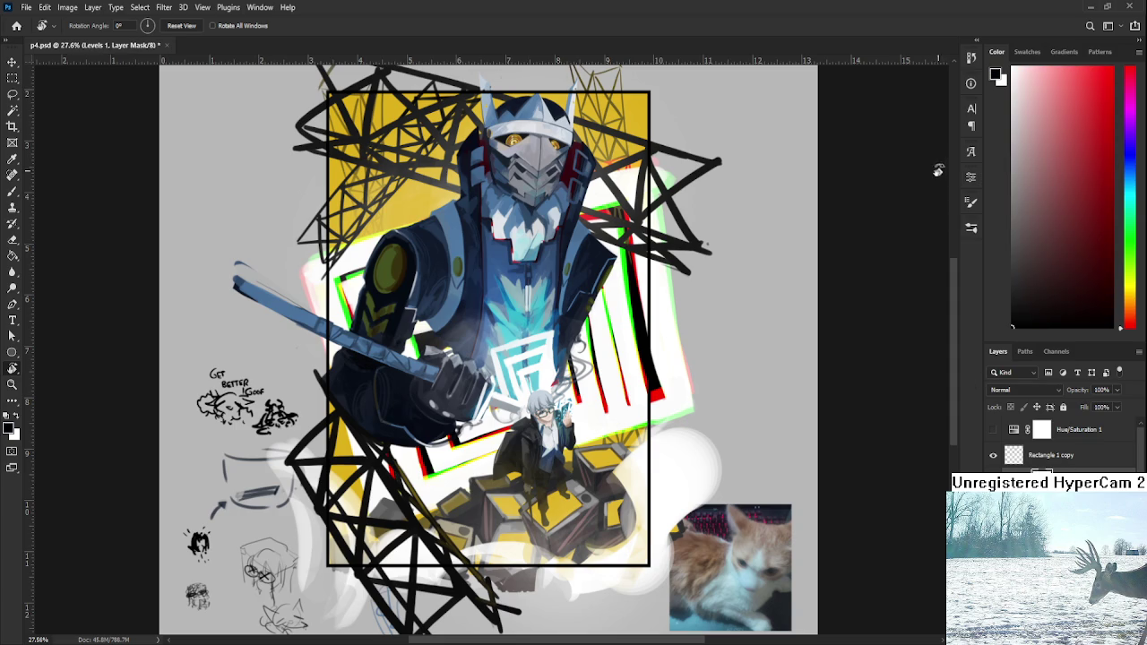
click(1057, 504)
click(1048, 463)
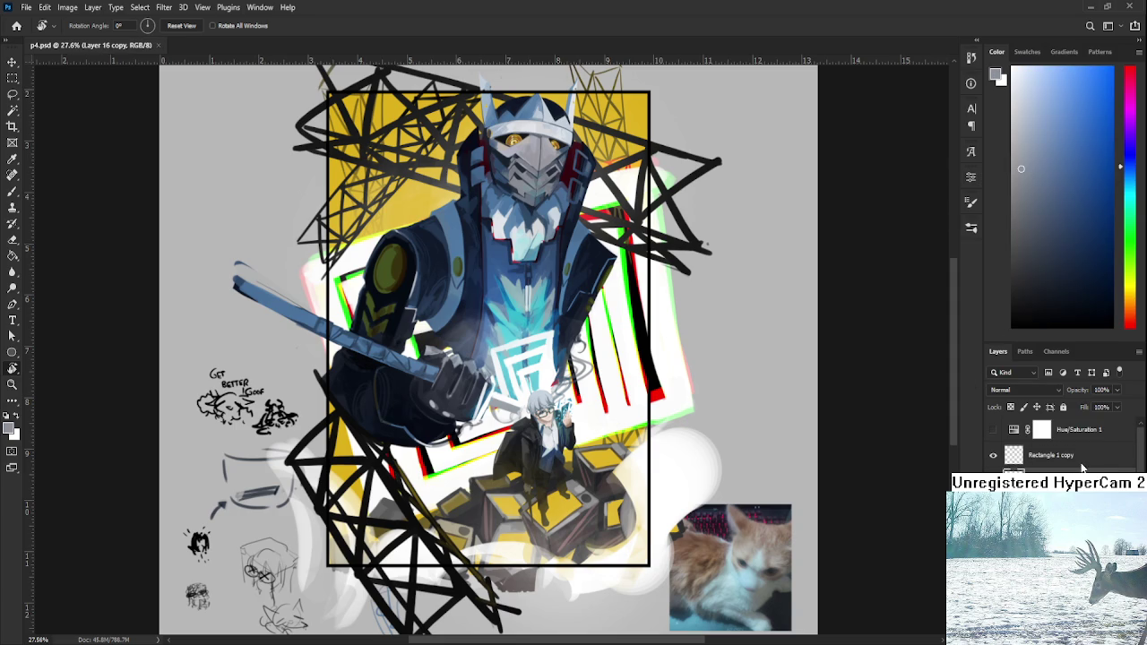
click(1041, 506)
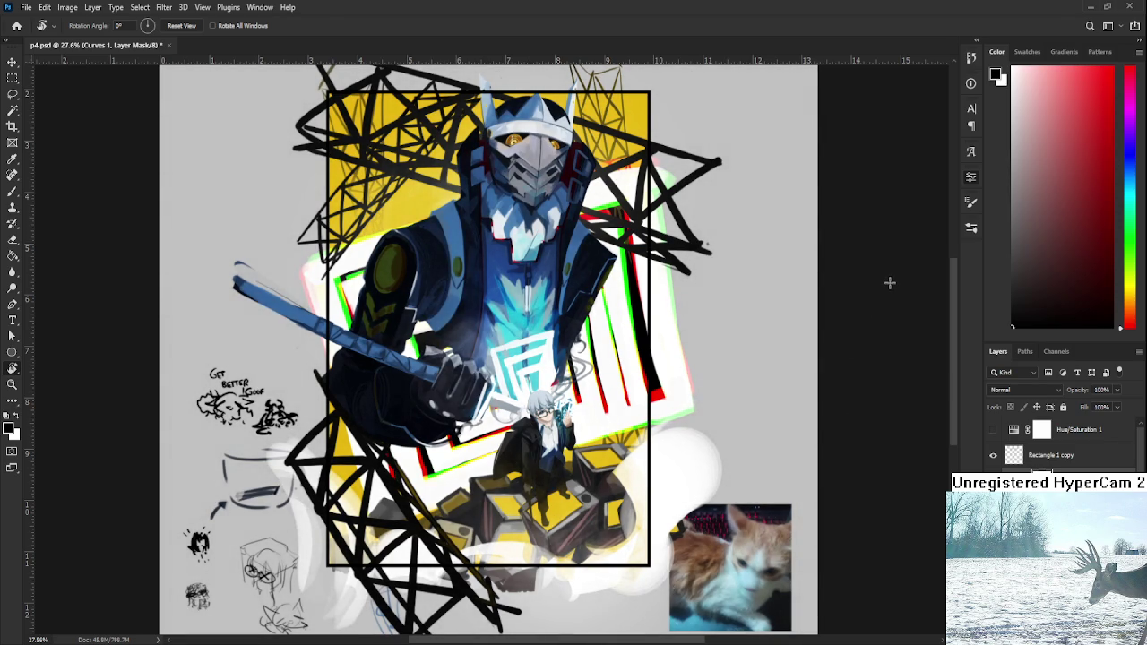
key(ctrl+plus)
scroll(540, 462, down, 1)
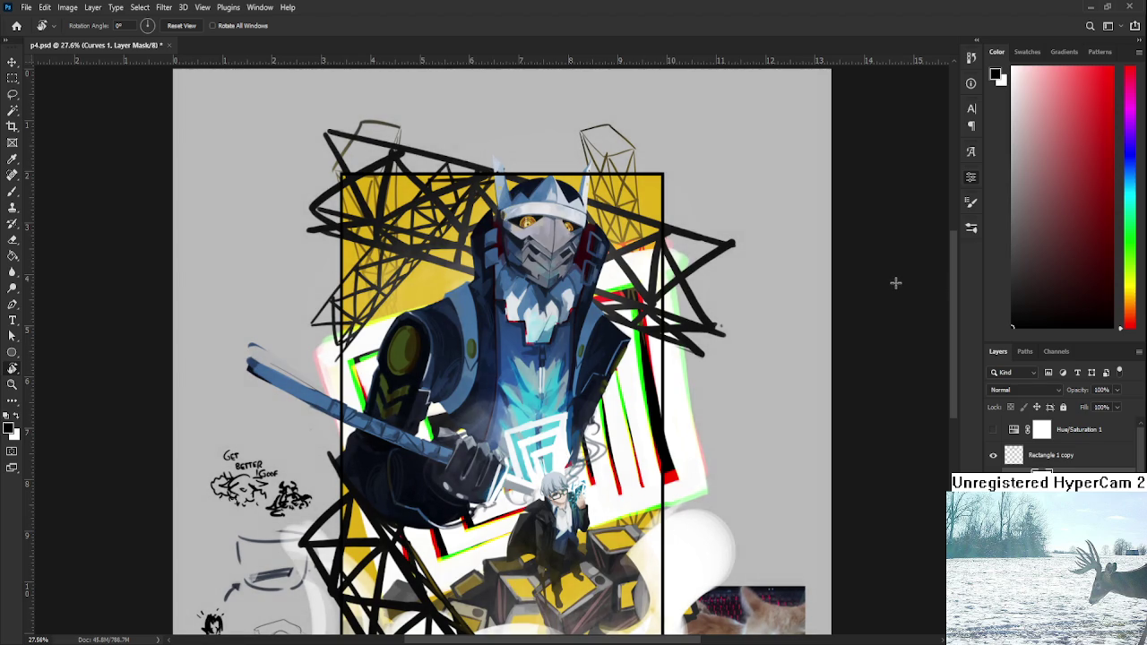
alt+scroll(895, 283, down, 1)
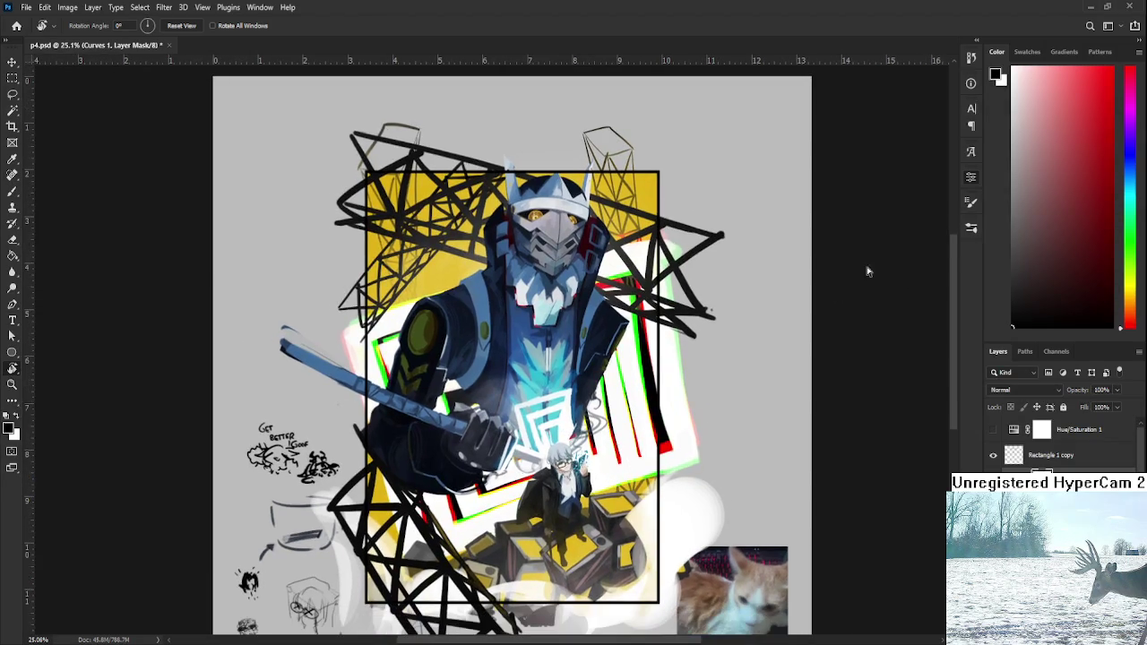
key(alt+bracketleft)
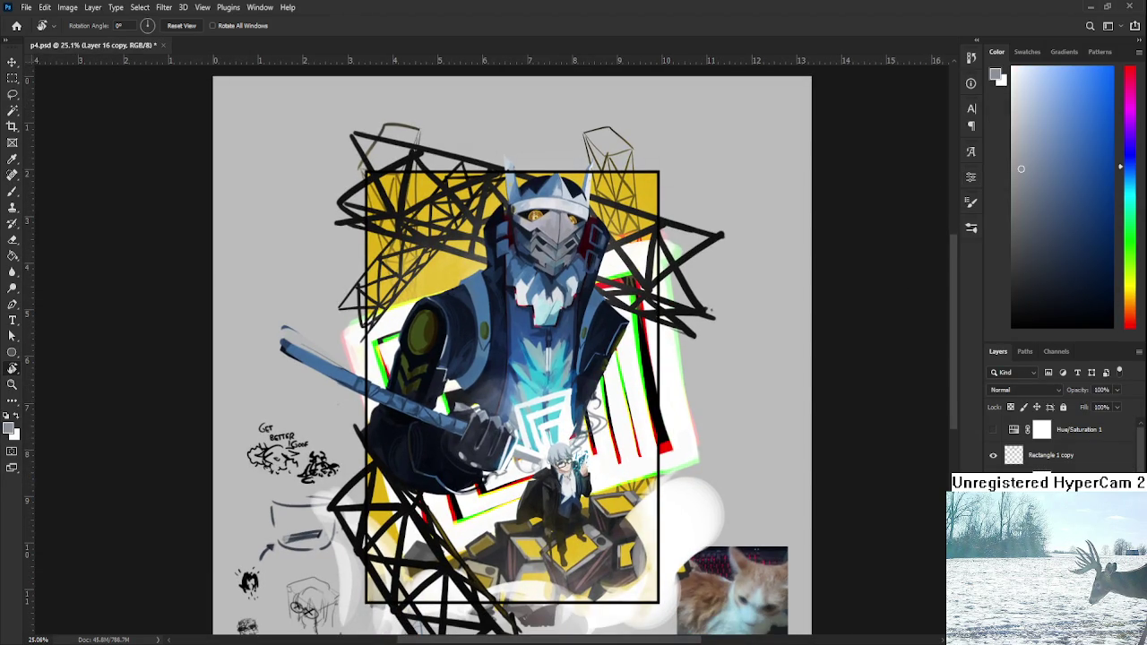
key(alt+bracketleft)
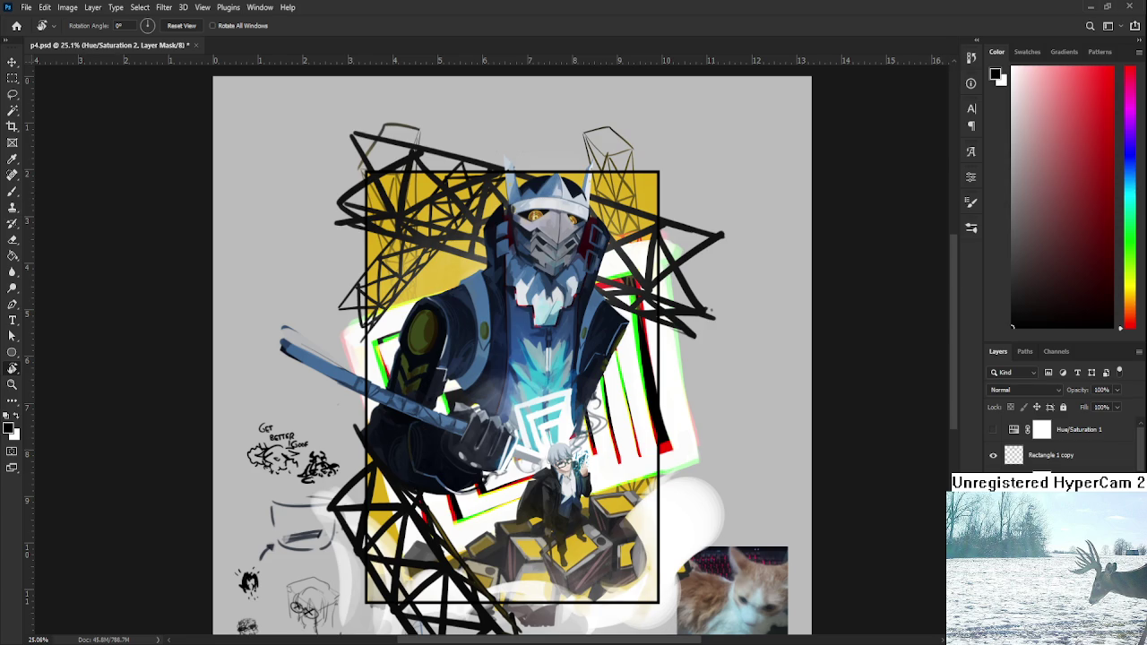
key(ctrl+2)
key(alt+bracketleft)
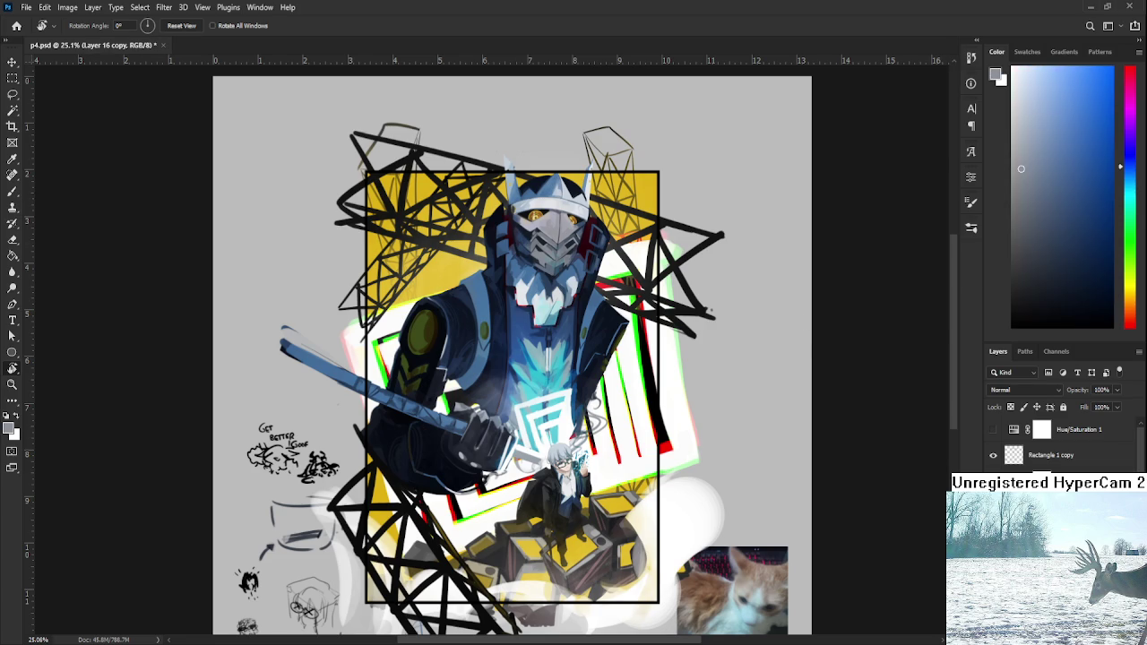
scroll(574, 427, down, 2)
scroll(537, 386, down, 2)
scroll(511, 349, down, 3)
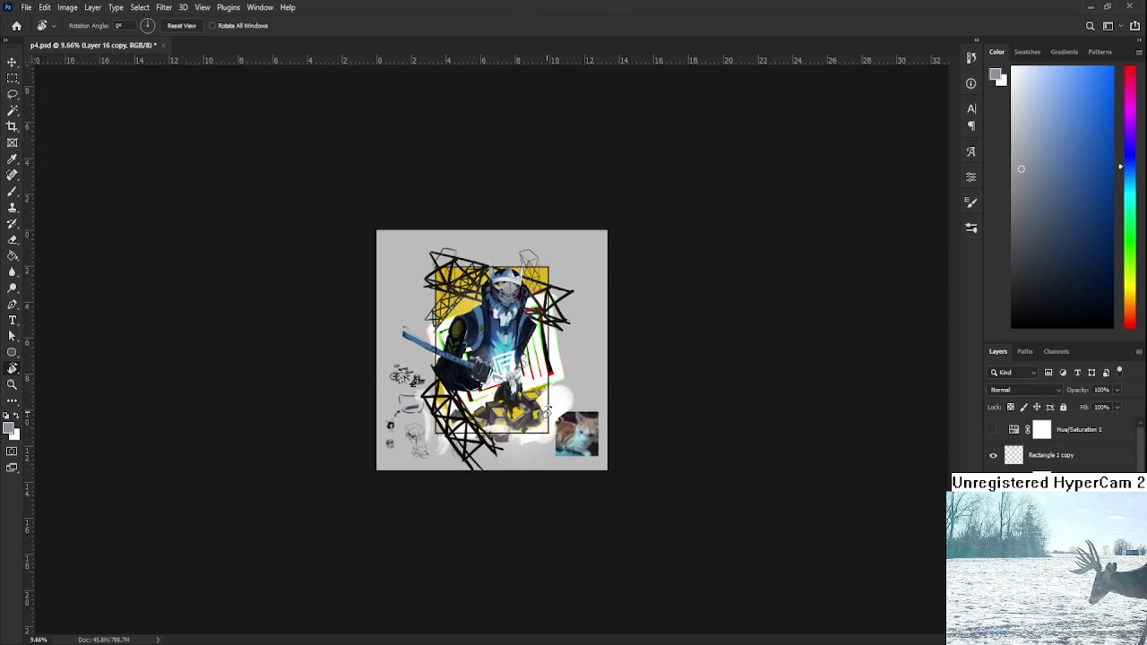
- Select the Gradient Map 1 adjustment and cycle its presets to the orange-yellow gradient
scroll(482, 307, up, 4)
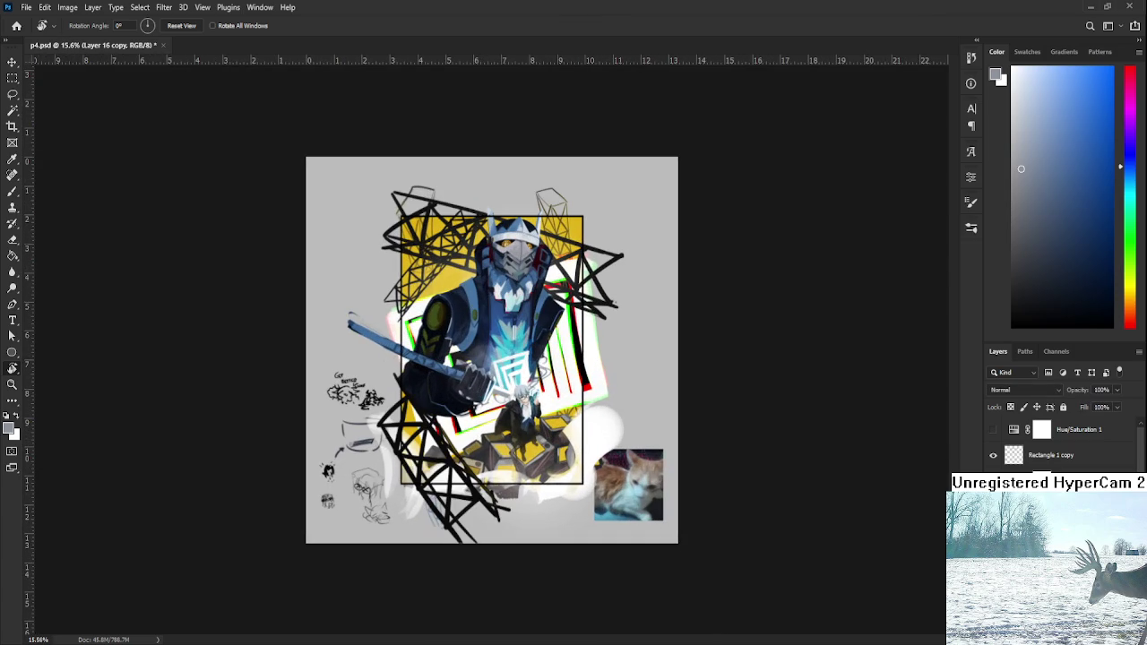
click(1042, 481)
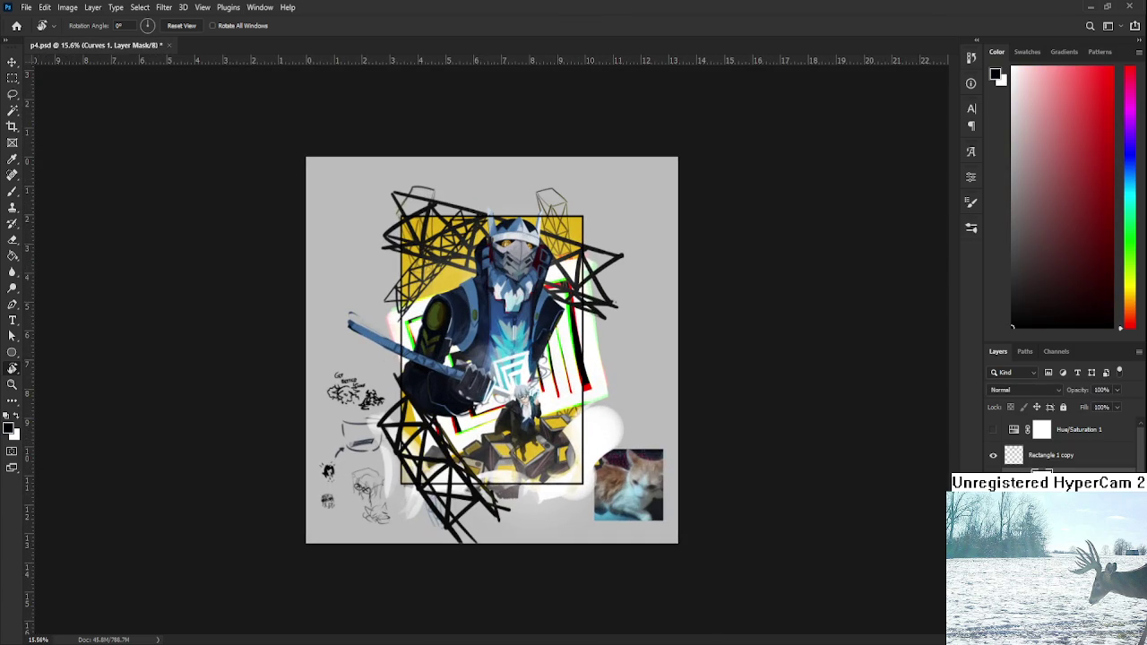
click(1014, 482)
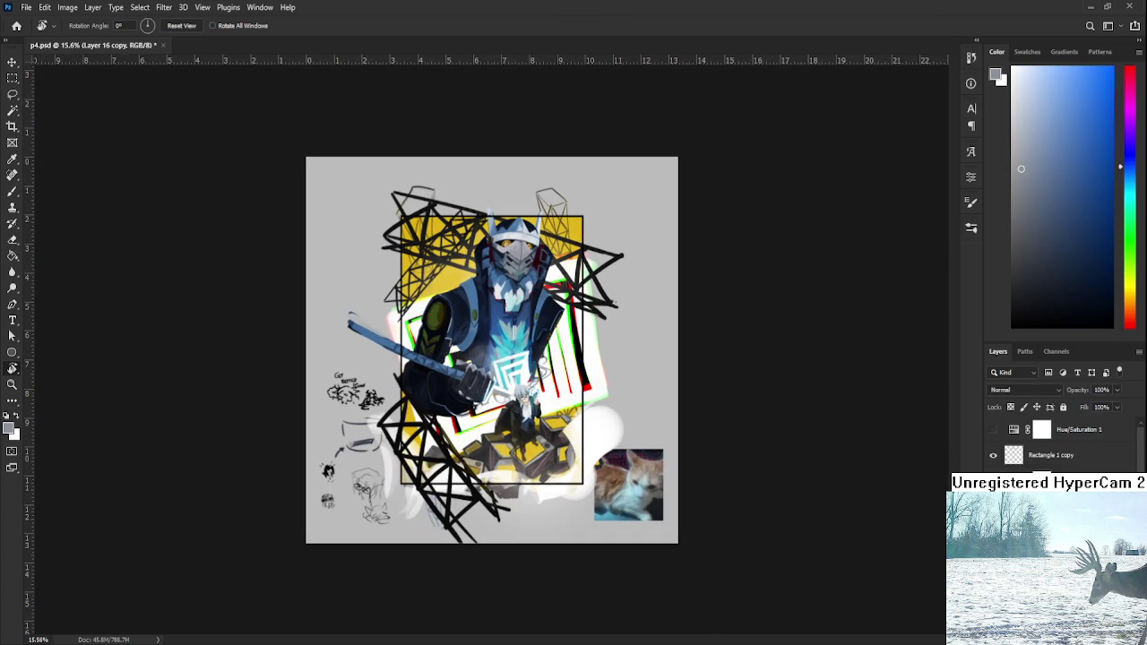
click(1041, 482)
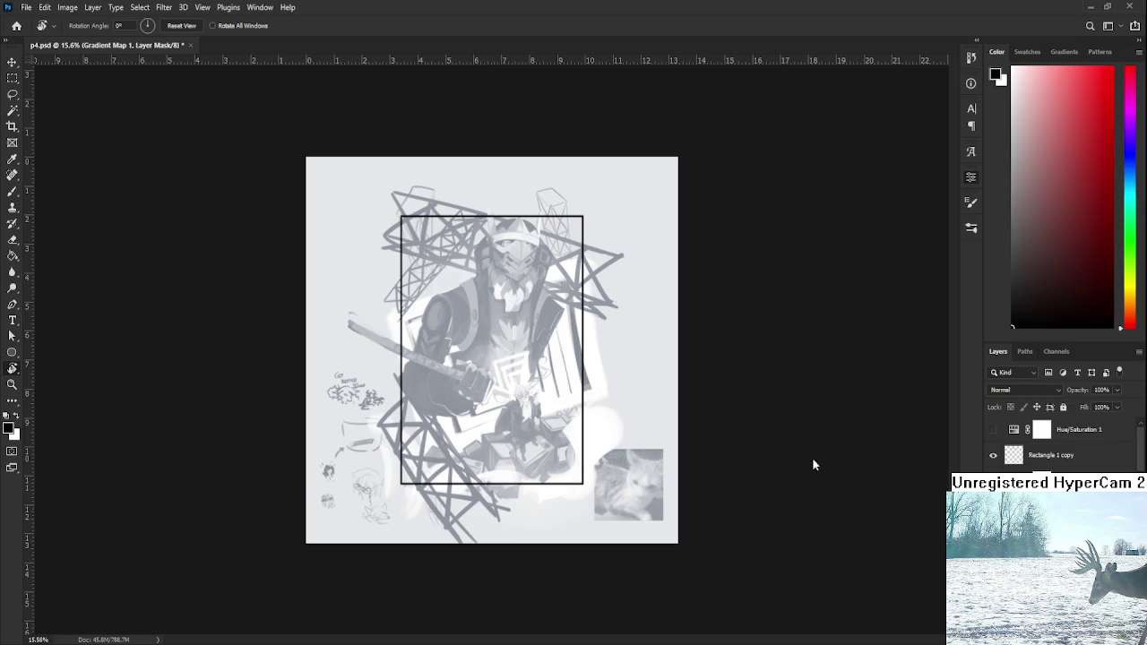
key(i)
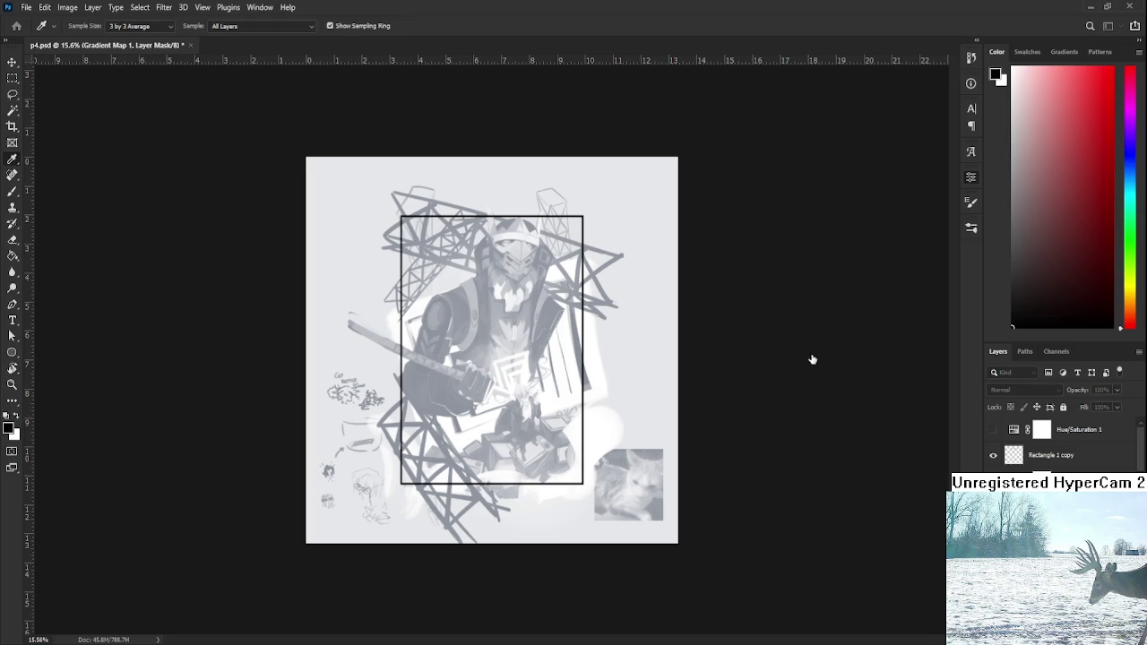
key(backslash)
key(backslash)
key(r)
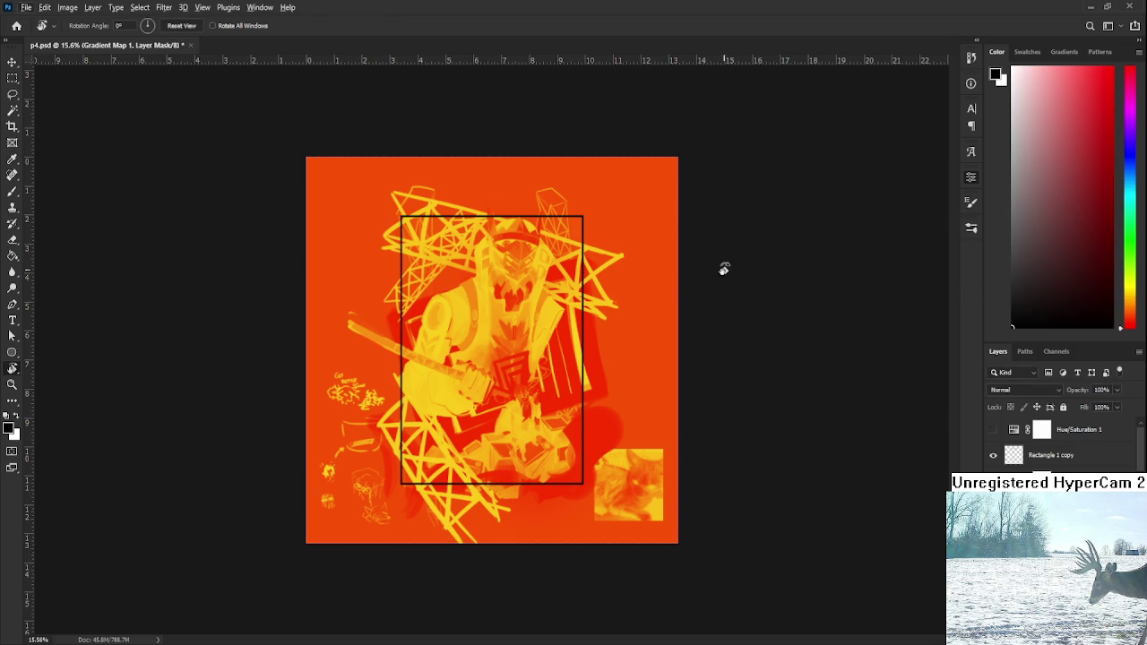
- Give Gradient Map 1 a purple-red-yellow gradient and set its blend mode to Darker Color
key(i)
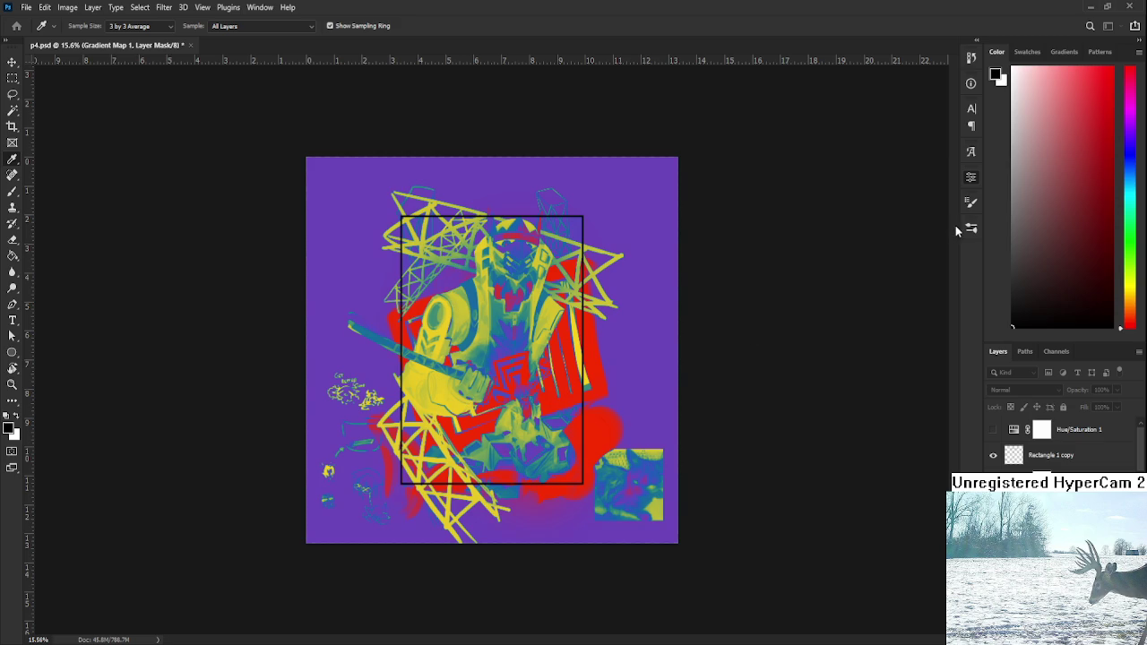
key(r)
scroll(525, 328, up, 5)
scroll(528, 332, down, 2)
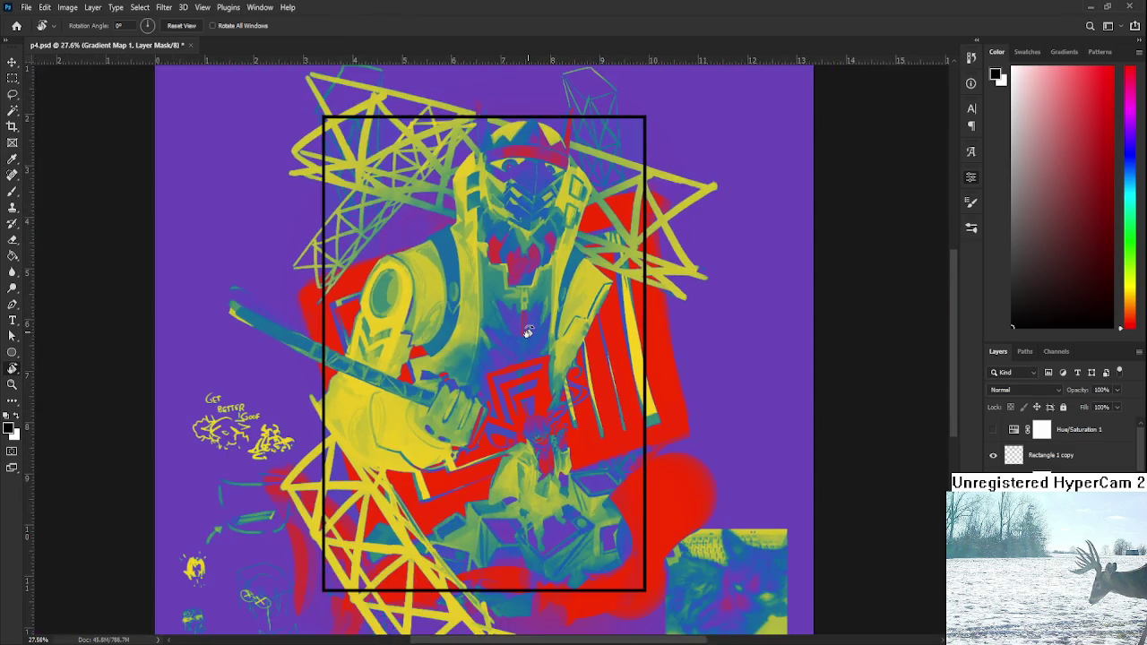
scroll(529, 331, down, 1)
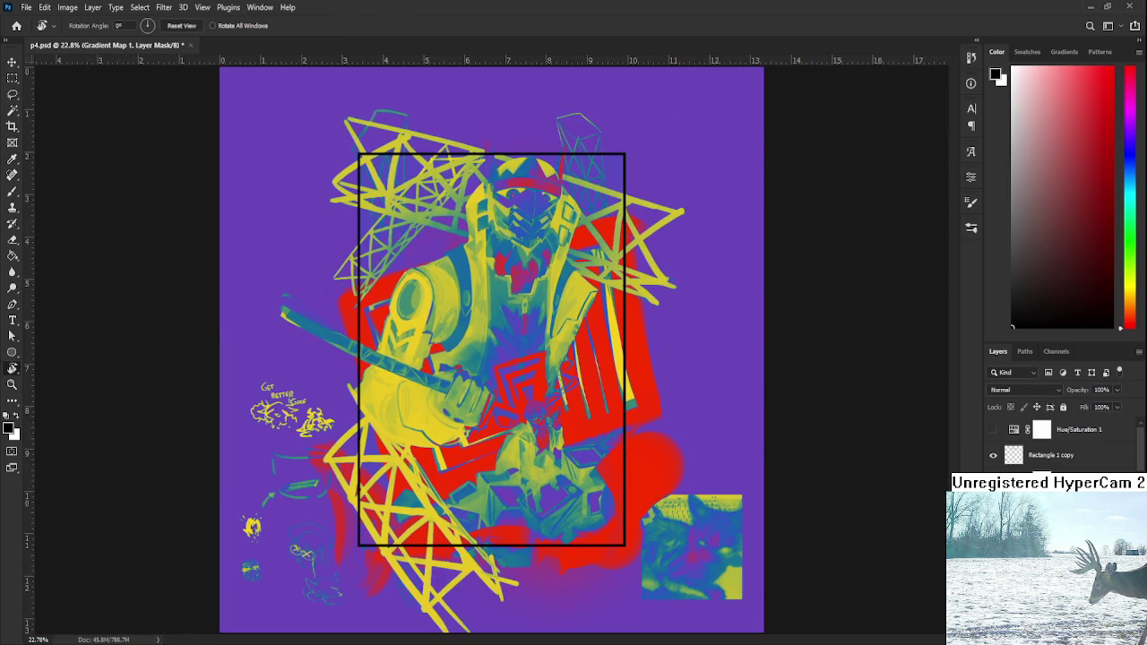
scroll(1021, 390, down, 4)
scroll(1021, 390, down, 2)
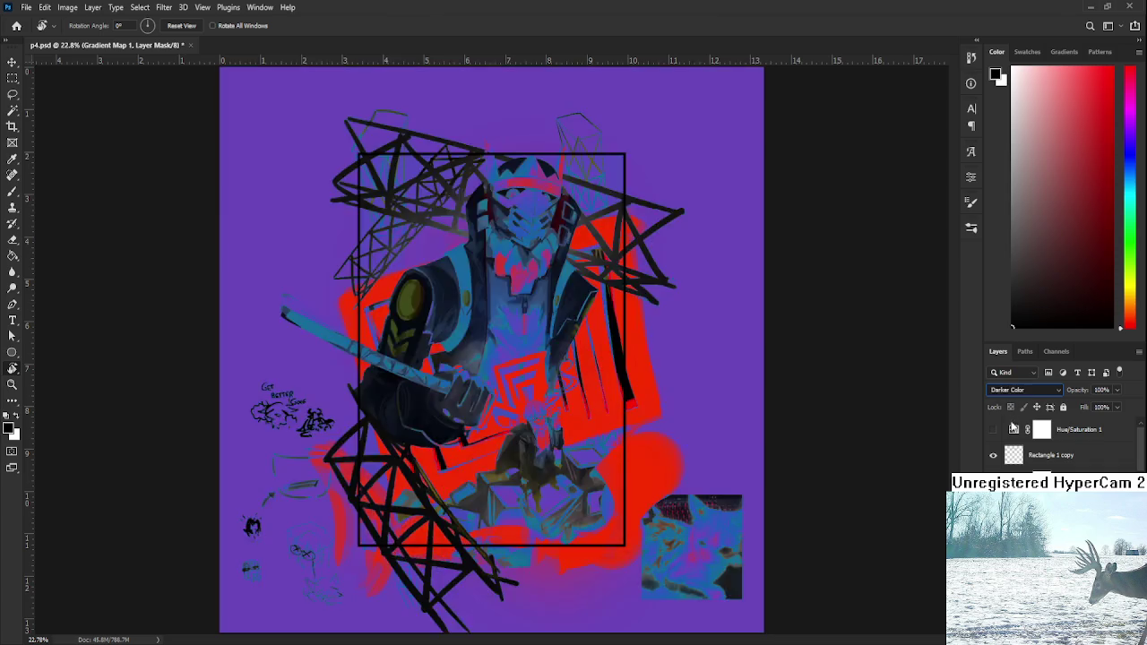
- Preview blend modes on the tint layer and settle on Overlay
key(Down)
key(Down)
key(Down)
key(Down)
key(Down)
key(Down)
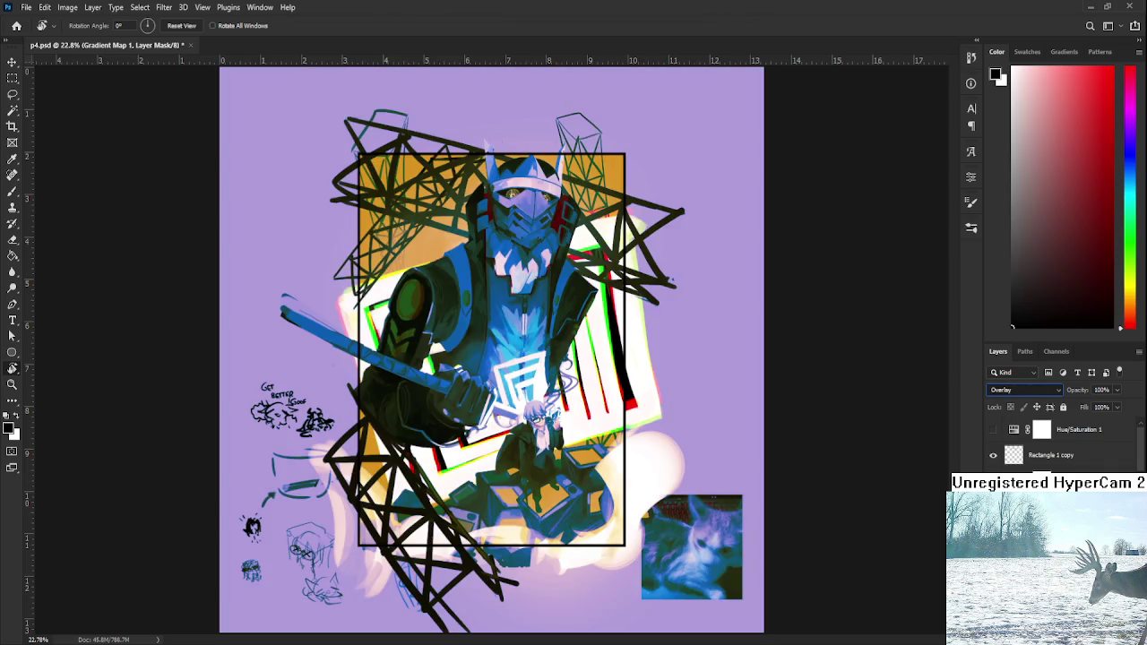
key(Down)
key(Down)
key(Down)
key(Up)
key(Up)
key(Up)
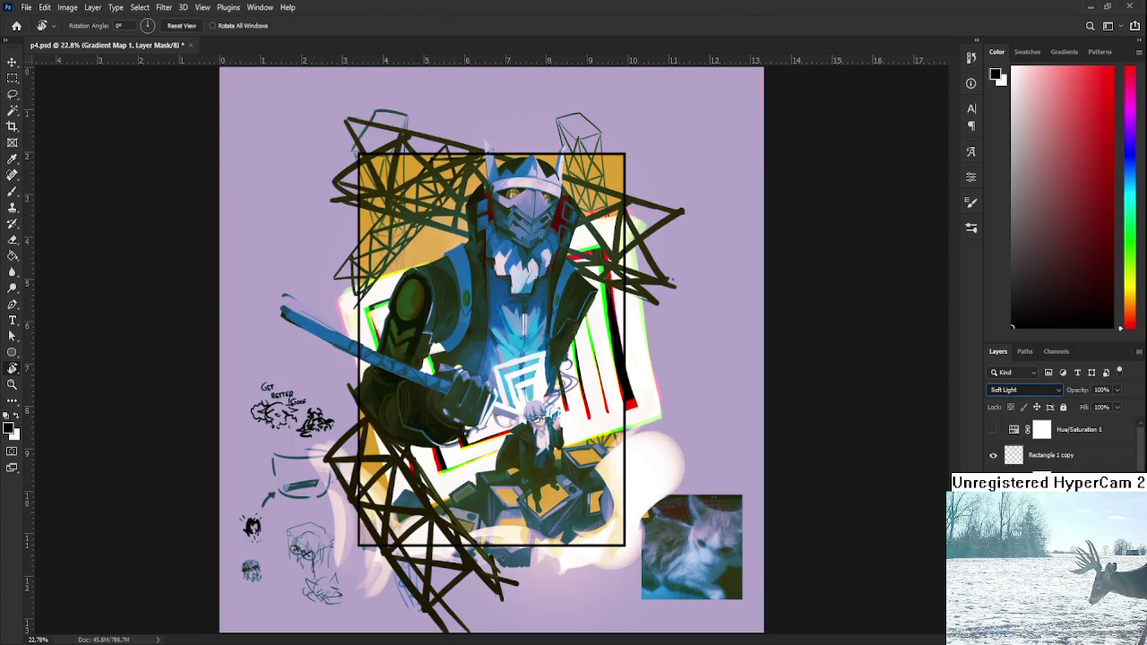
key(Down)
key(Down)
key(Down)
key(Down)
key(Down)
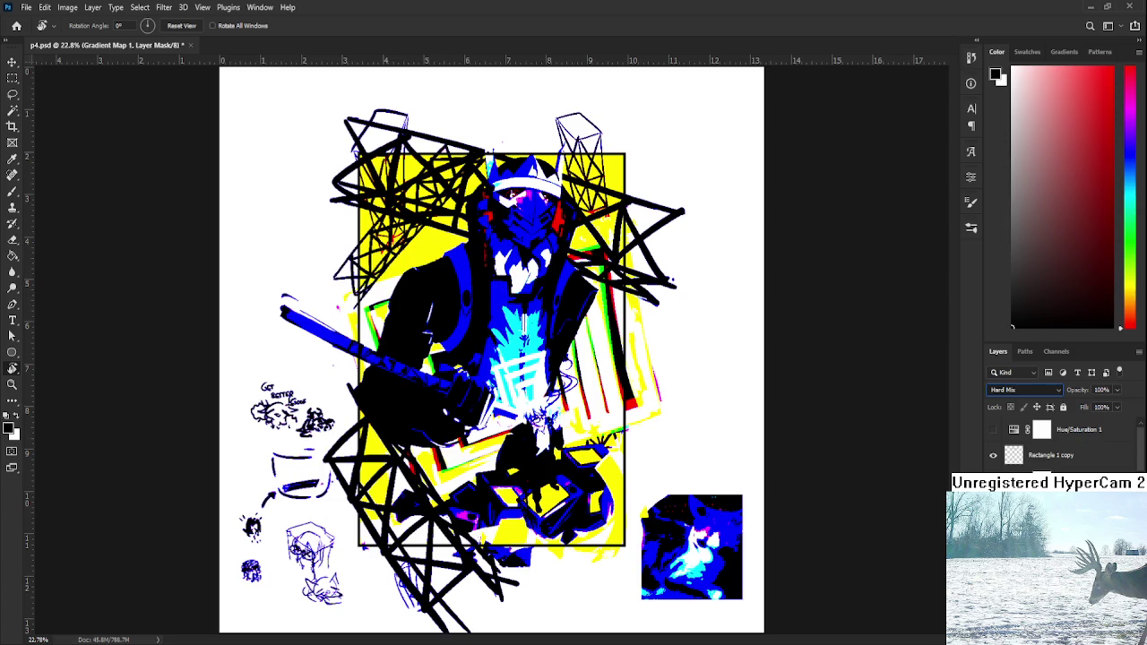
key(Down)
key(Down)
key(Down)
key(Down)
key(Down)
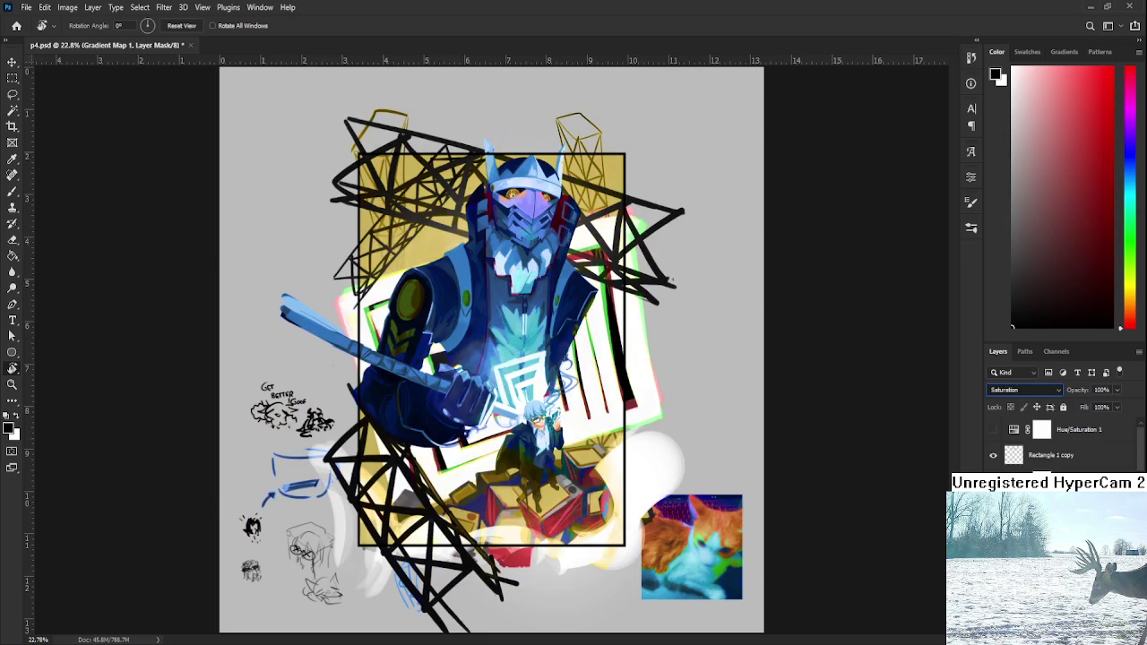
key(Down)
key(Up)
key(Down)
key(Down)
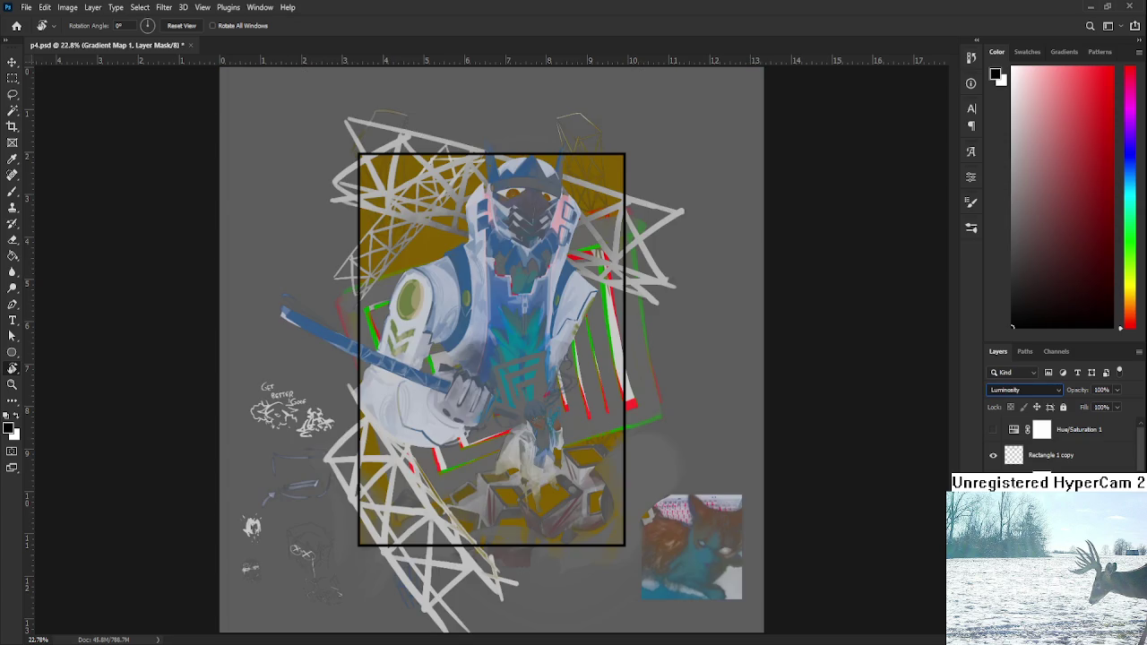
key(Up)
key(Up)
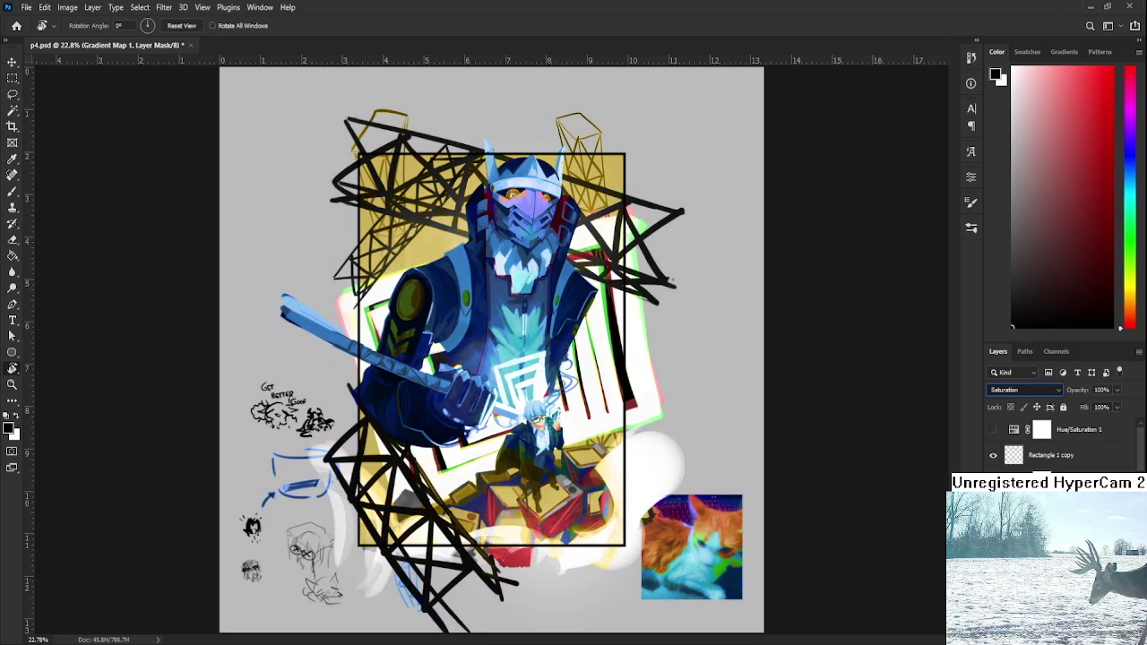
key(Up)
key(Up)
key(Up)
key(Up)
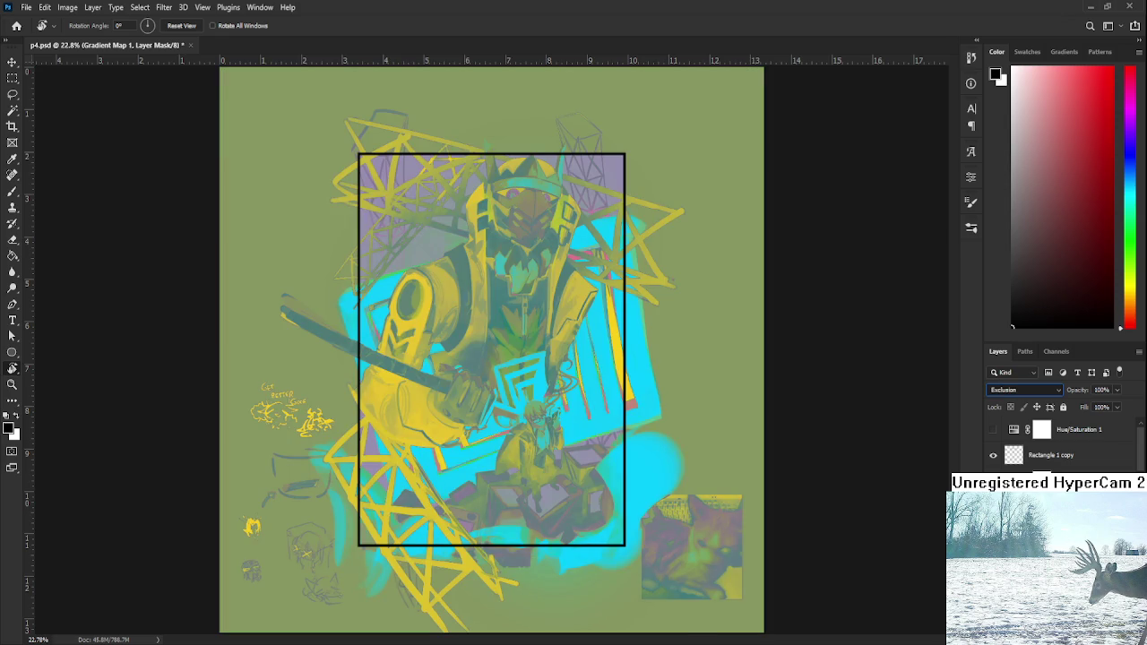
key(Up)
key(Down)
key(Up)
key(Up)
key(Up)
key(Up)
key(Up)
key(Up)
key(Down)
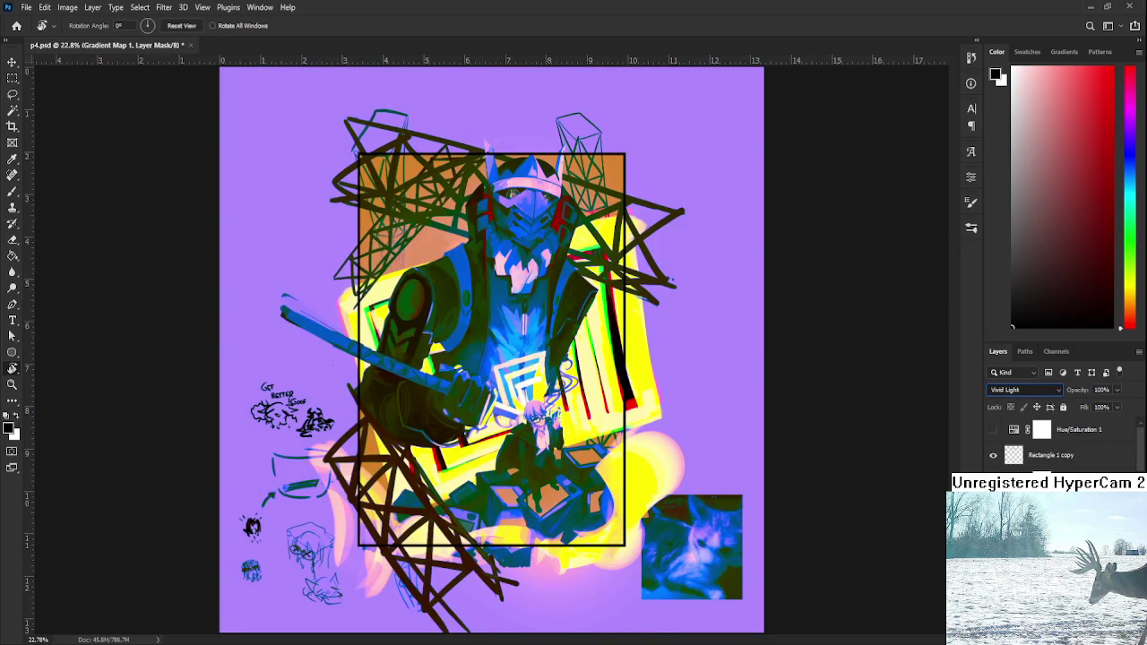
key(Up)
key(Up)
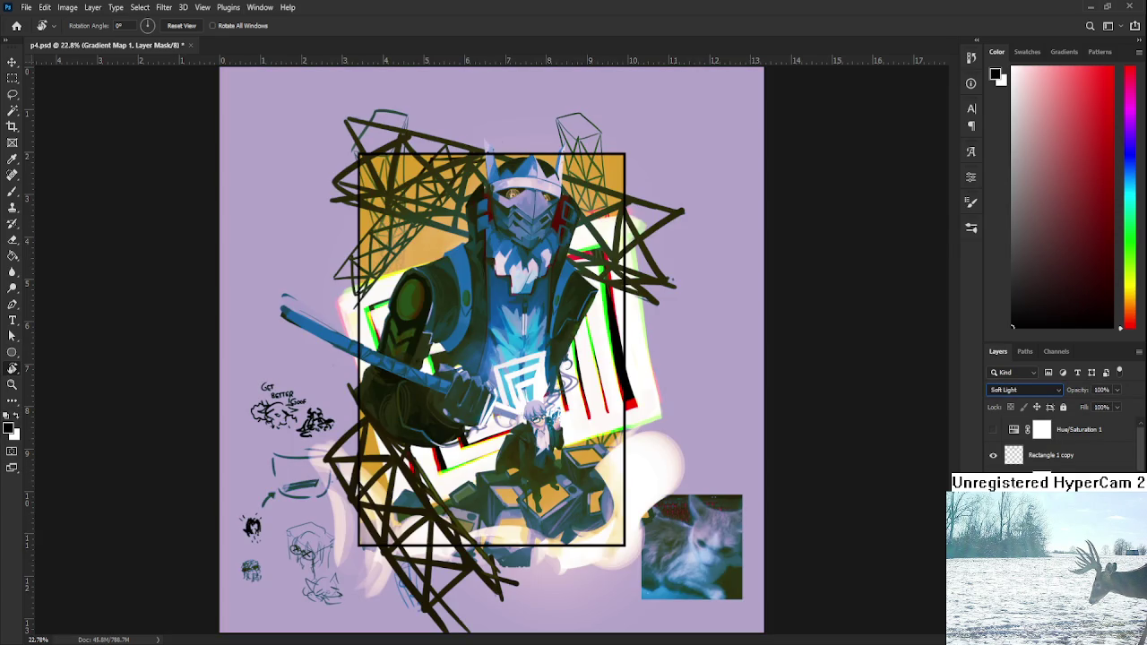
key(Up)
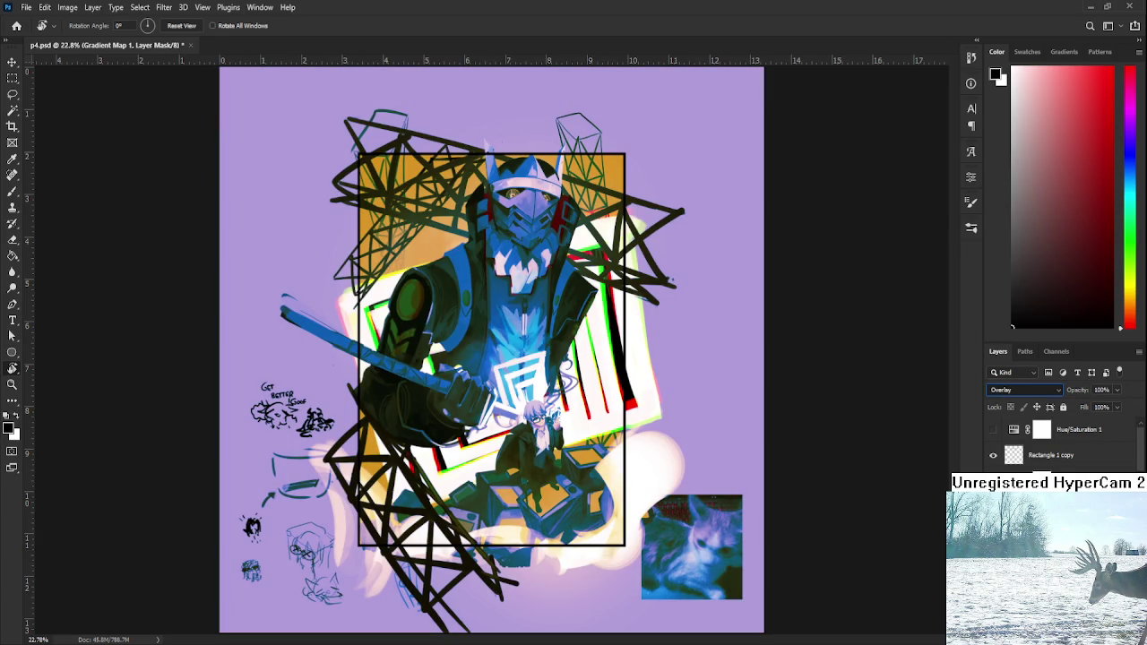
key(Down)
key(Up)
key(Down)
key(Up)
key(Up)
key(Down)
key(Return)
- Lower the tint layer's opacity to 30% and fit the whole sheet on screen
drag(1118, 395, 1083, 409)
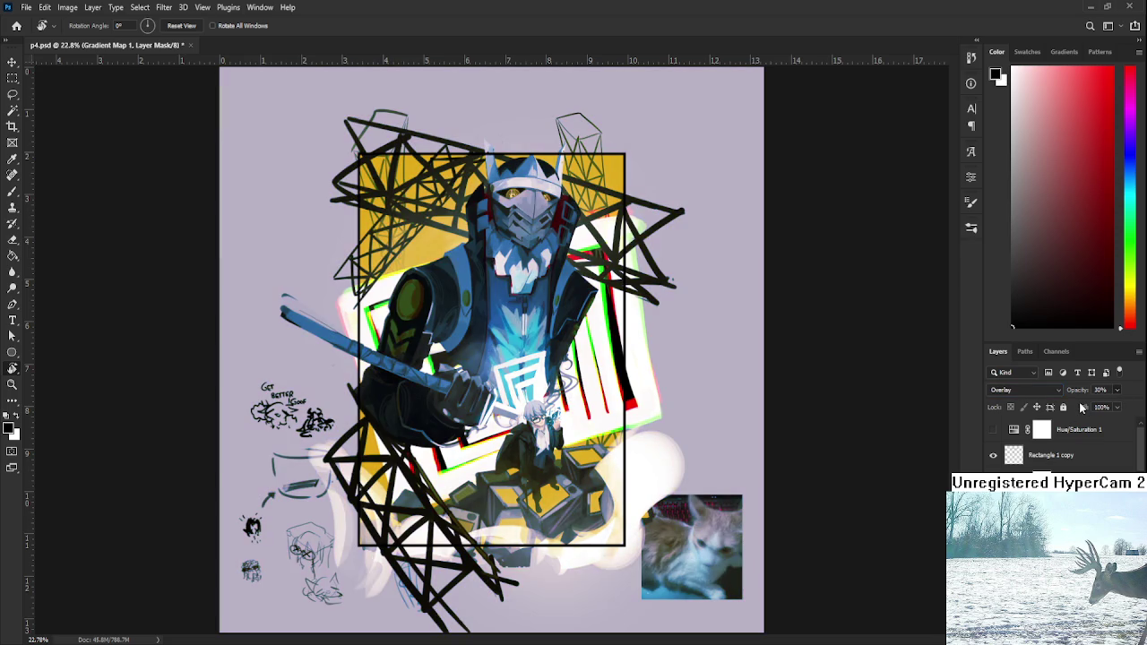
scroll(601, 403, up, 2)
scroll(601, 403, up, 3)
scroll(627, 408, down, 2)
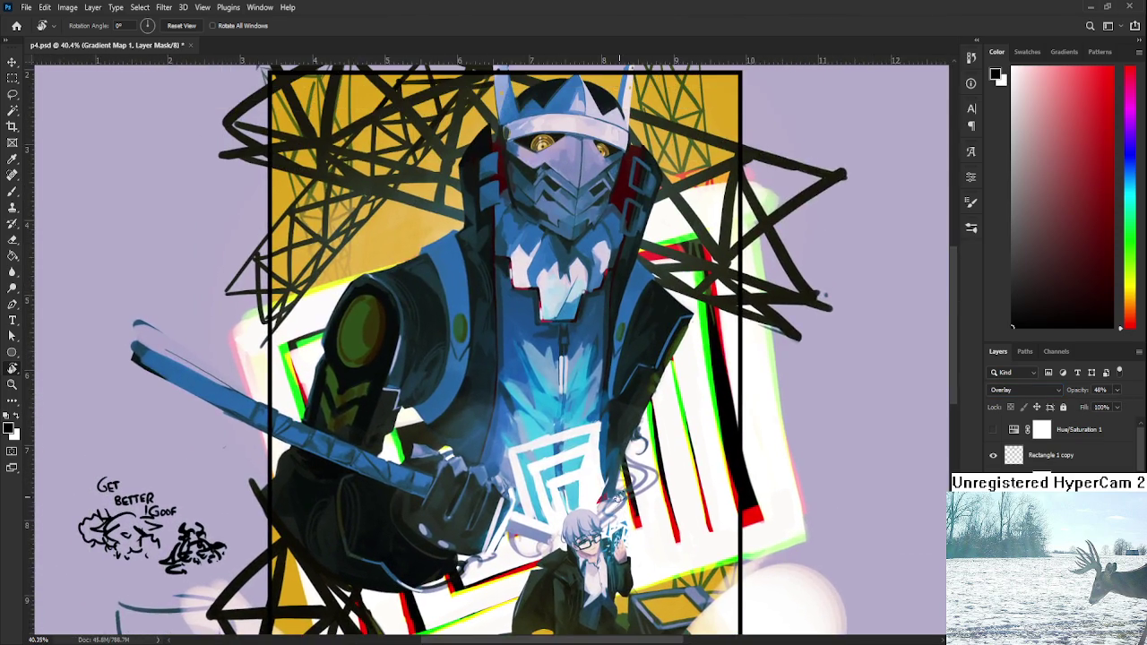
scroll(708, 416, up, 1)
scroll(708, 417, down, 1)
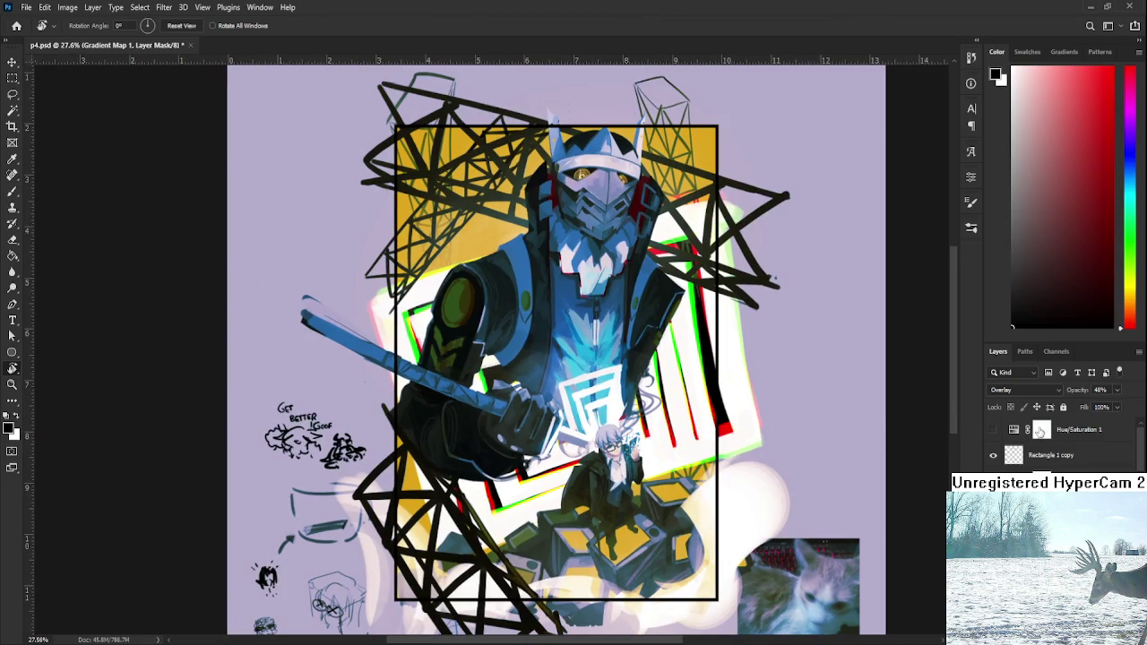
mouse_move(1118, 395)
mouse_down()
mouse_move(1082, 409)
mouse_move(1108, 411)
mouse_move(1057, 408)
mouse_move(1100, 415)
mouse_up()
key(ctrl+minus)
key(ctrl+minus)
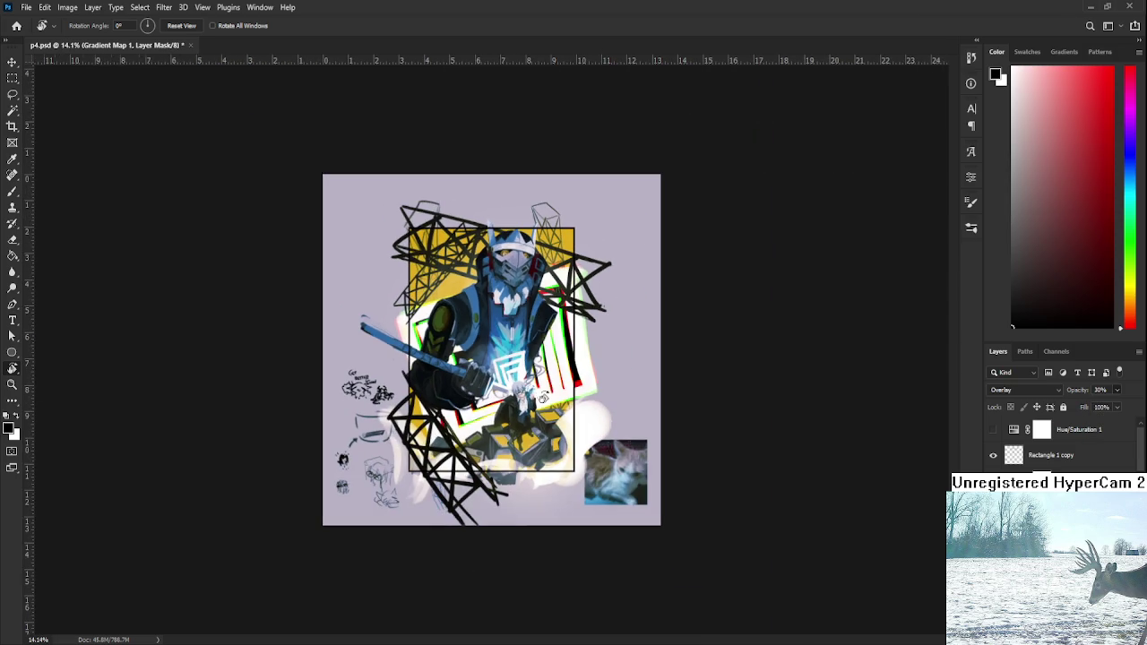
key(ctrl+0)
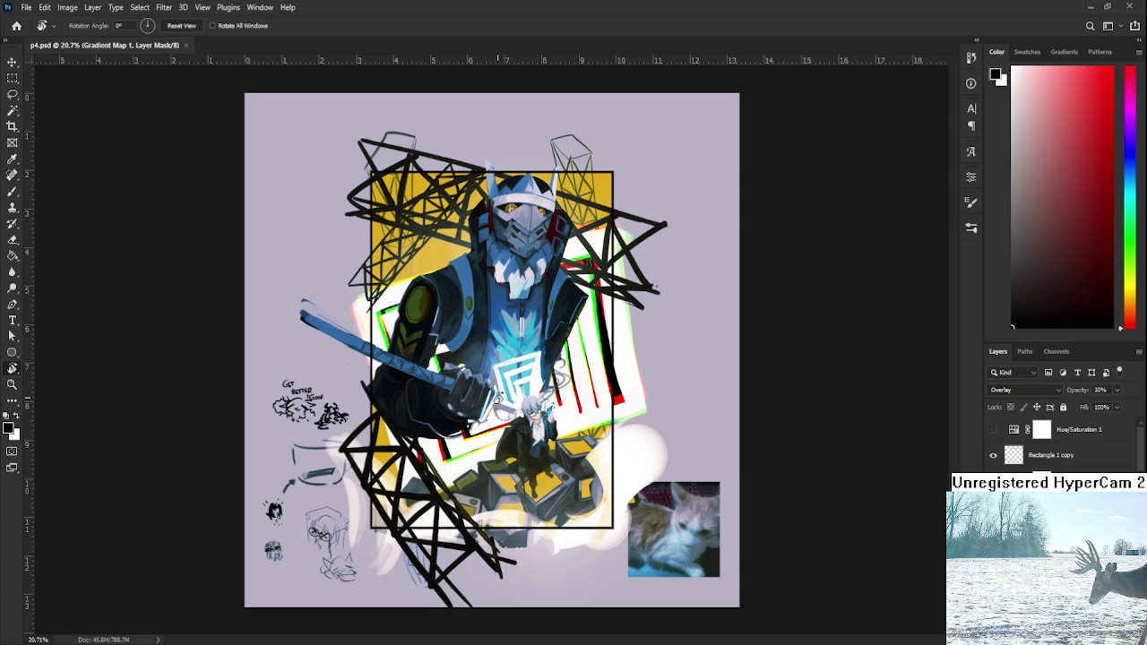
drag(564, 374, 562, 370)
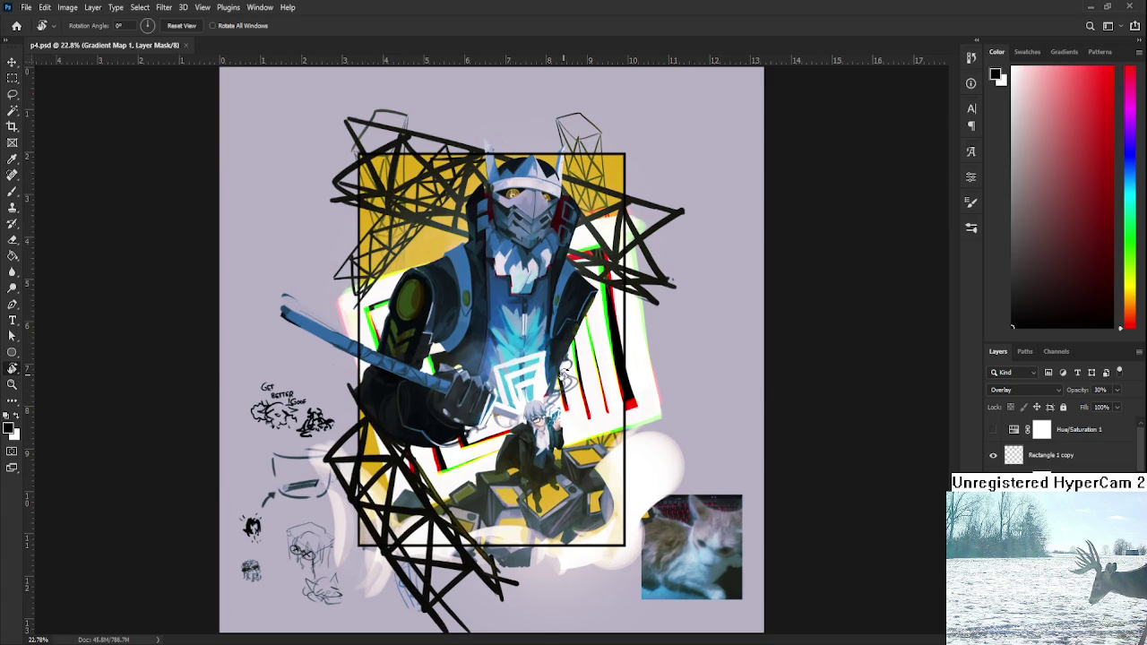
- From the Home screen, reopen p4.psd and create a new Untitled-1 document
click(16, 26)
click(253, 278)
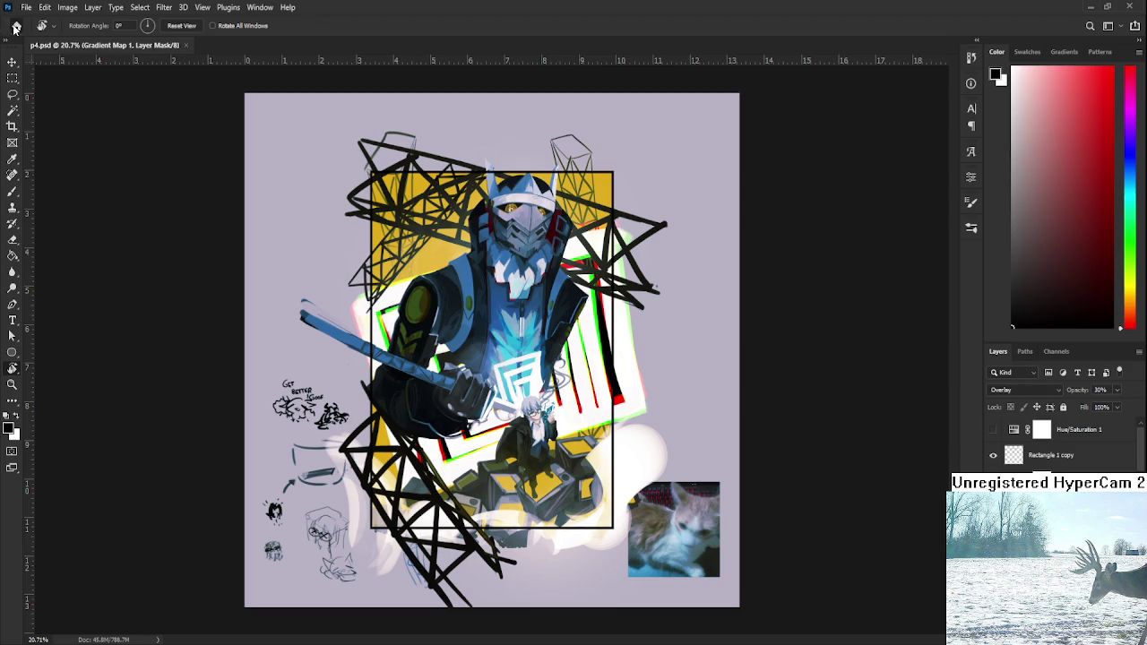
click(16, 26)
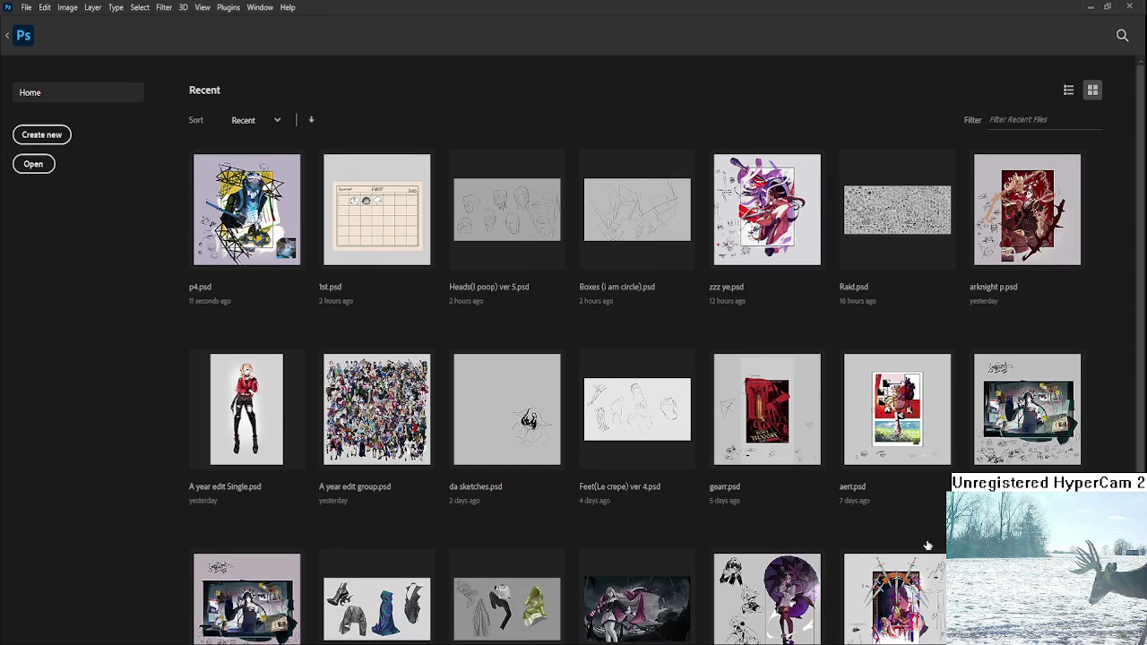
key(Escape)
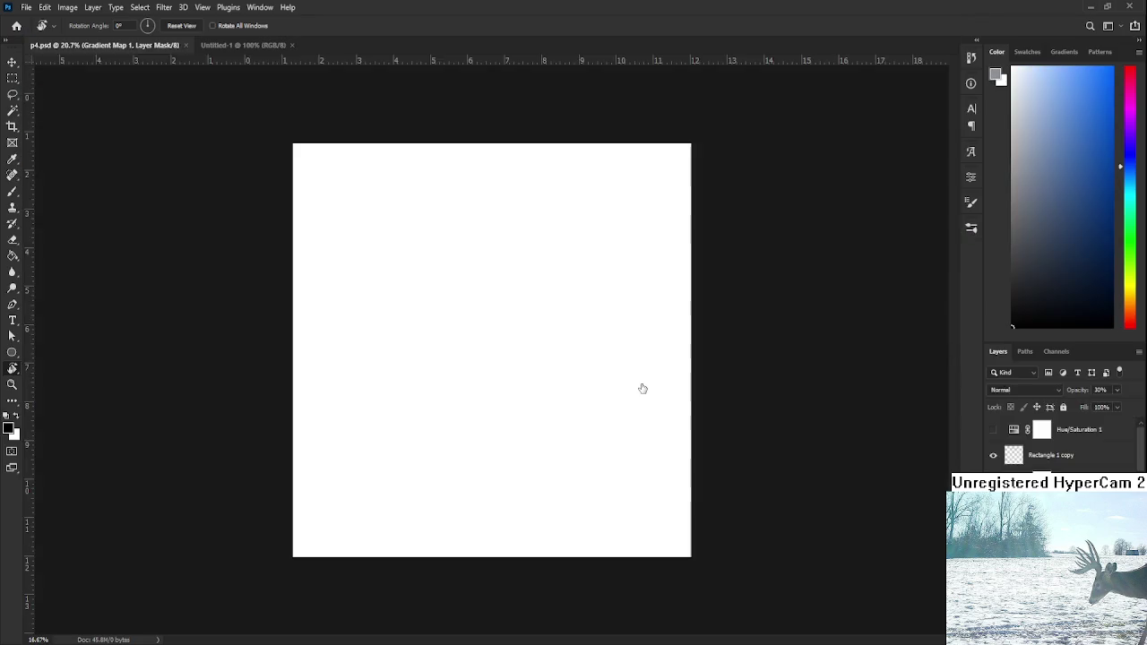
- Fill the Untitled-1 canvas with light grey using the Paint Bucket
key(g)
click(1013, 139)
key(alt+BackSpace)
click(578, 293)
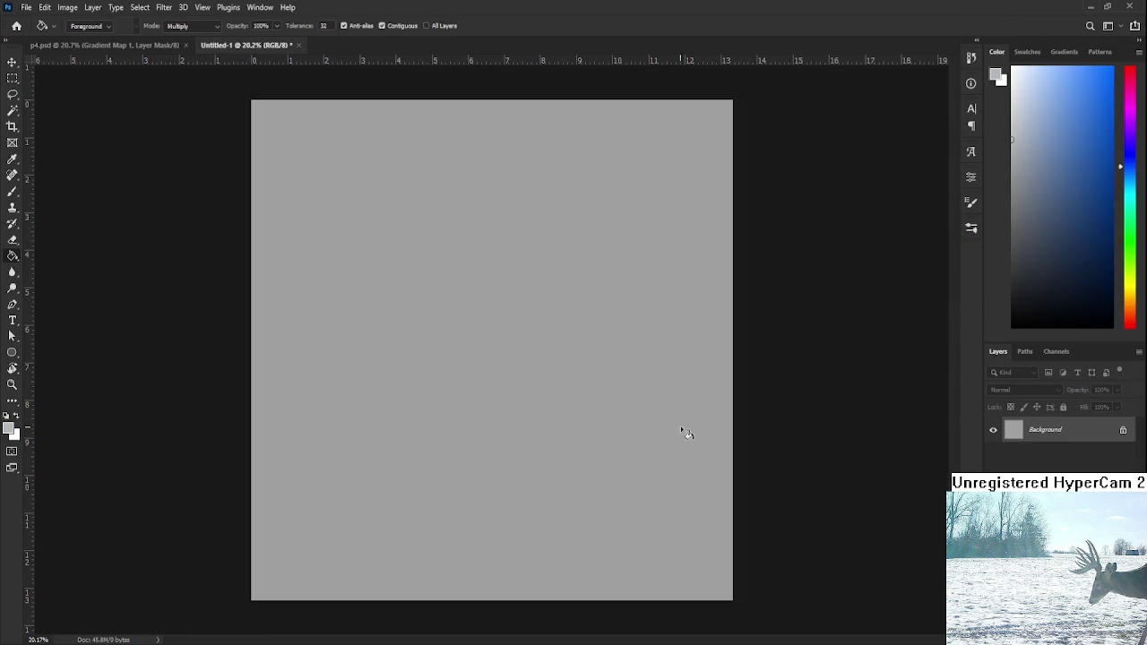
- Add an empty layer, undo back past the darker fills, and redo the light grey fill
key(ctrl+shift+alt+n)
scroll(502, 417, down, 2)
scroll(499, 386, up, 1)
key(ctrl+z)
key(ctrl+z)
key(ctrl+z)
key(ctrl+z)
key(ctrl+shift+z)
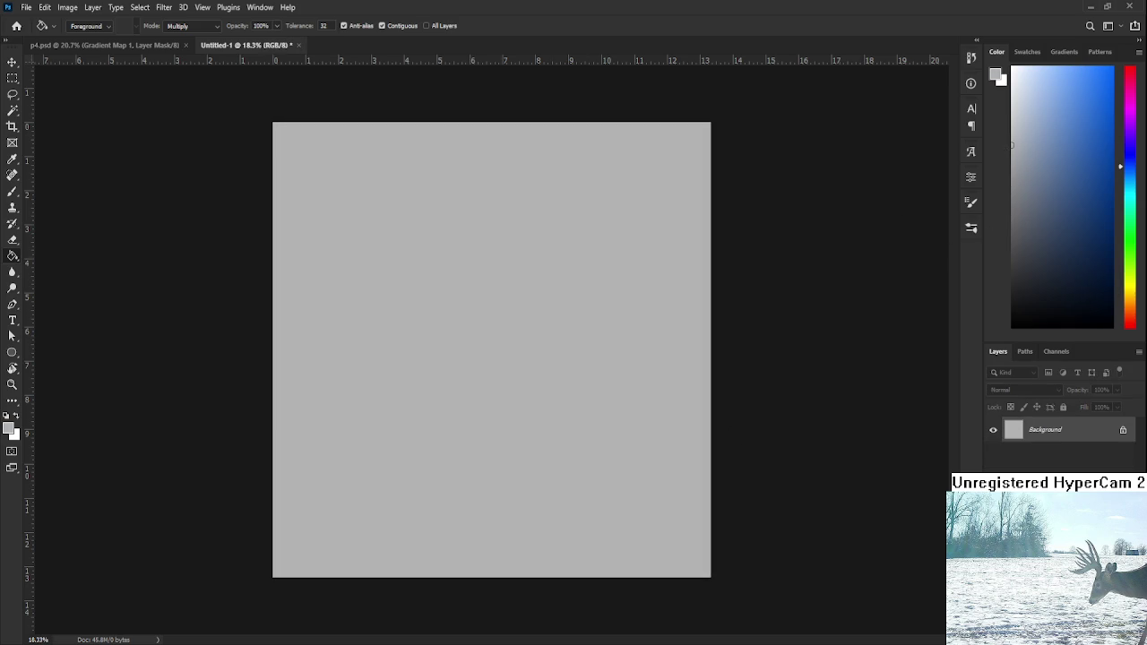
click(108, 46)
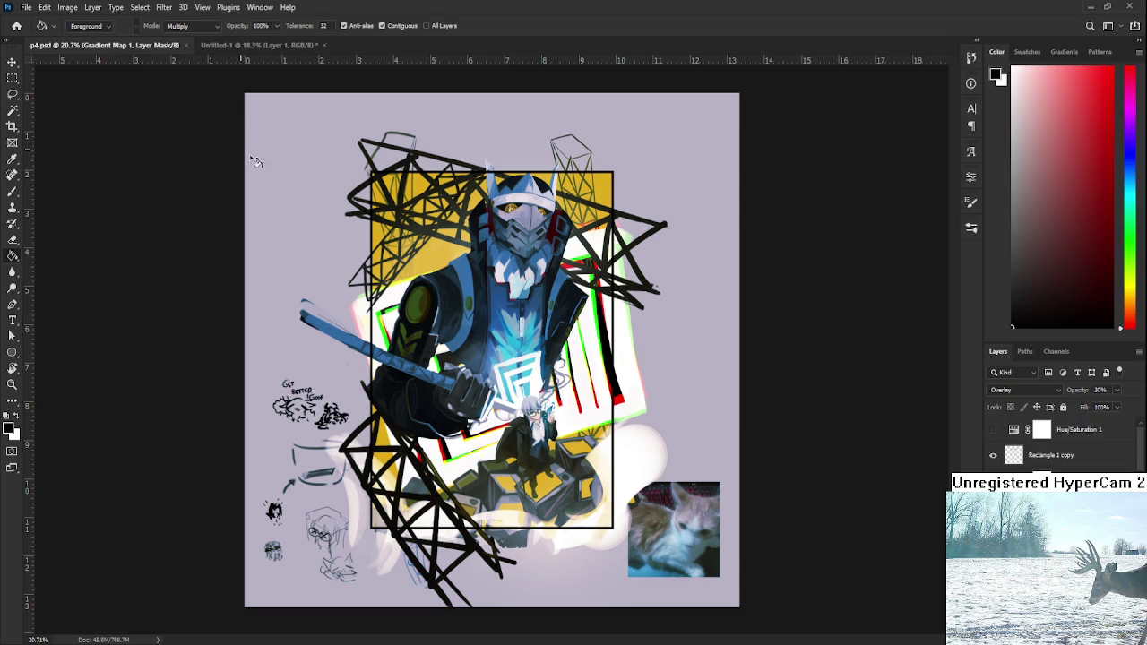
- Open arknight p.psd from the Home screen as a reference
click(14, 27)
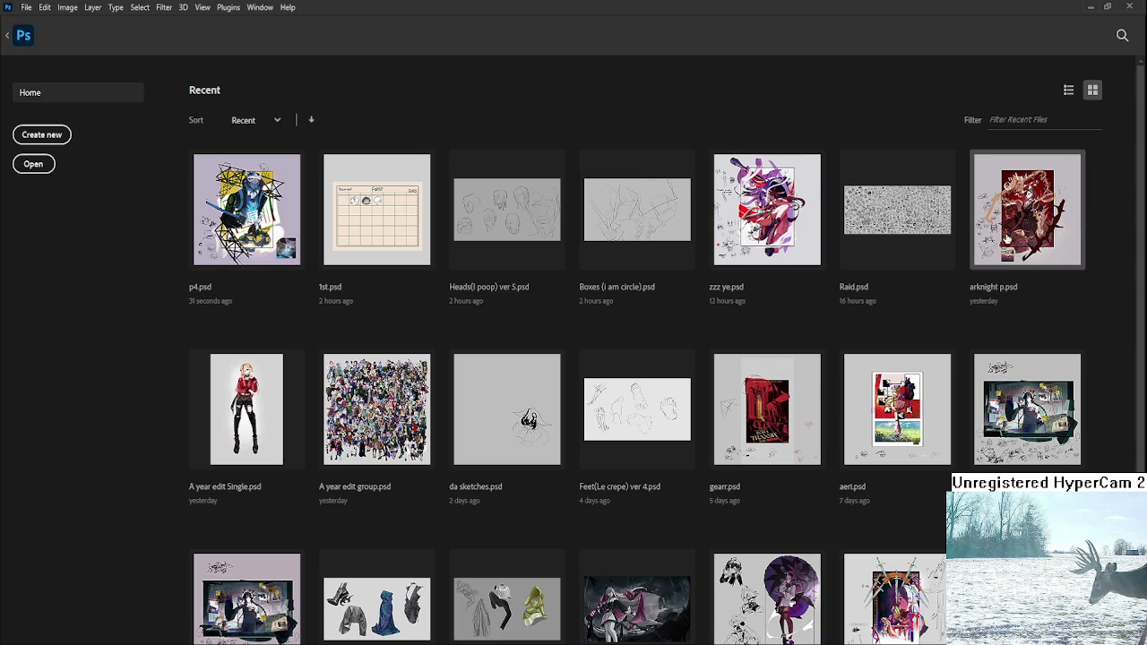
click(1005, 236)
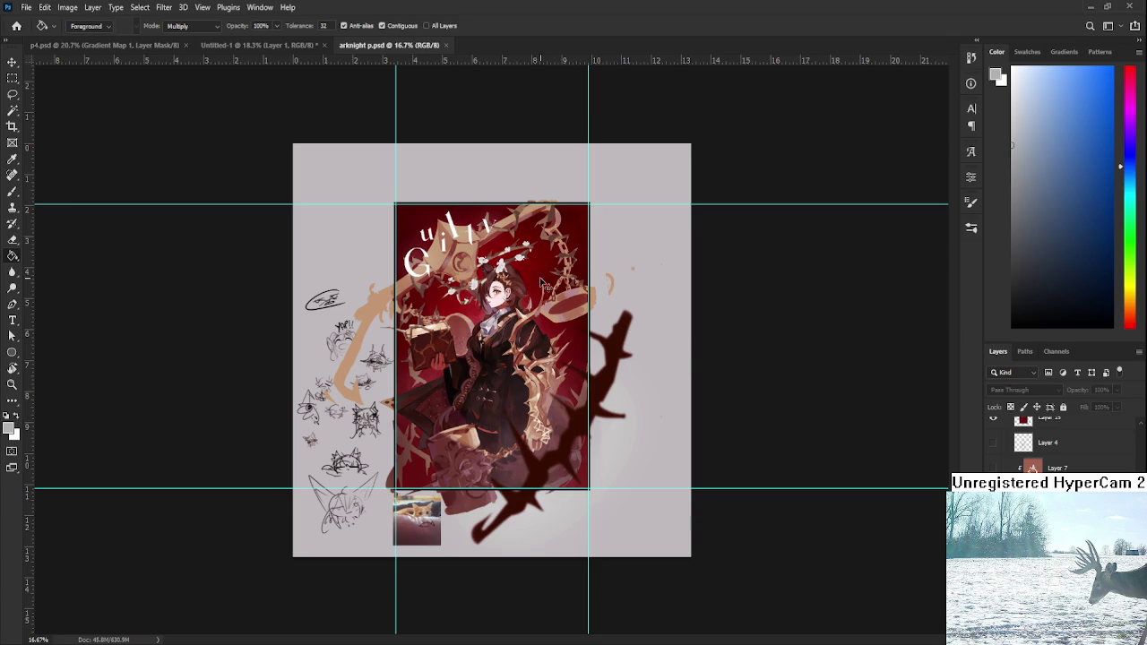
click(259, 45)
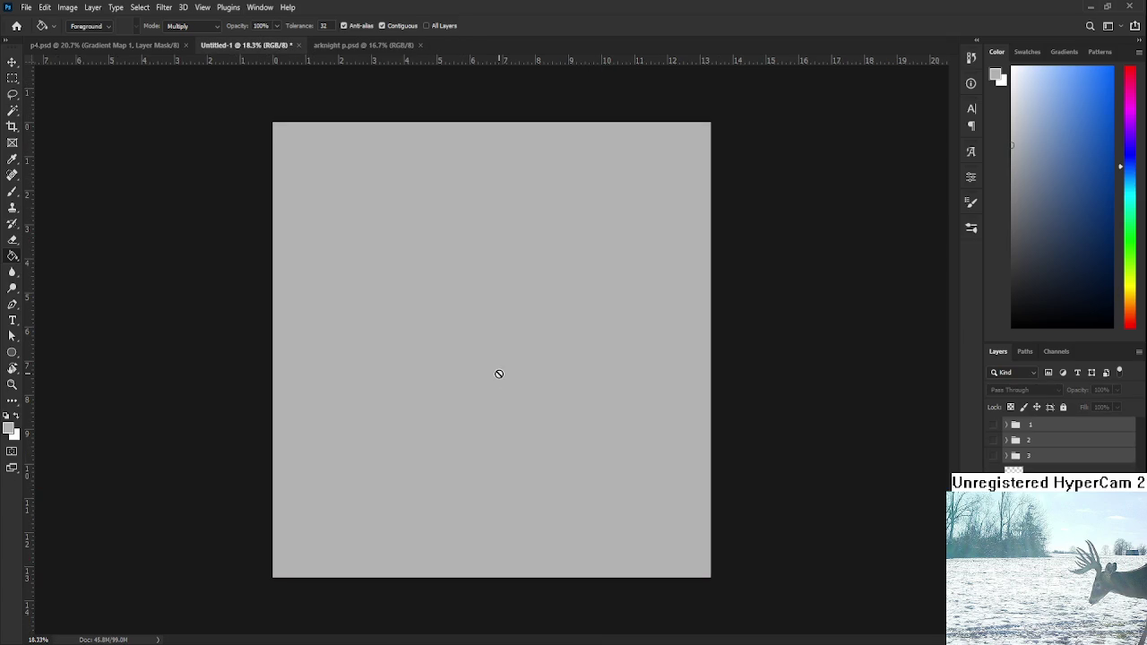
- Show sketch groups 1, 2 and 3 on Untitled-1, then fit the p4 artwork to the window
drag(993, 425, 992, 469)
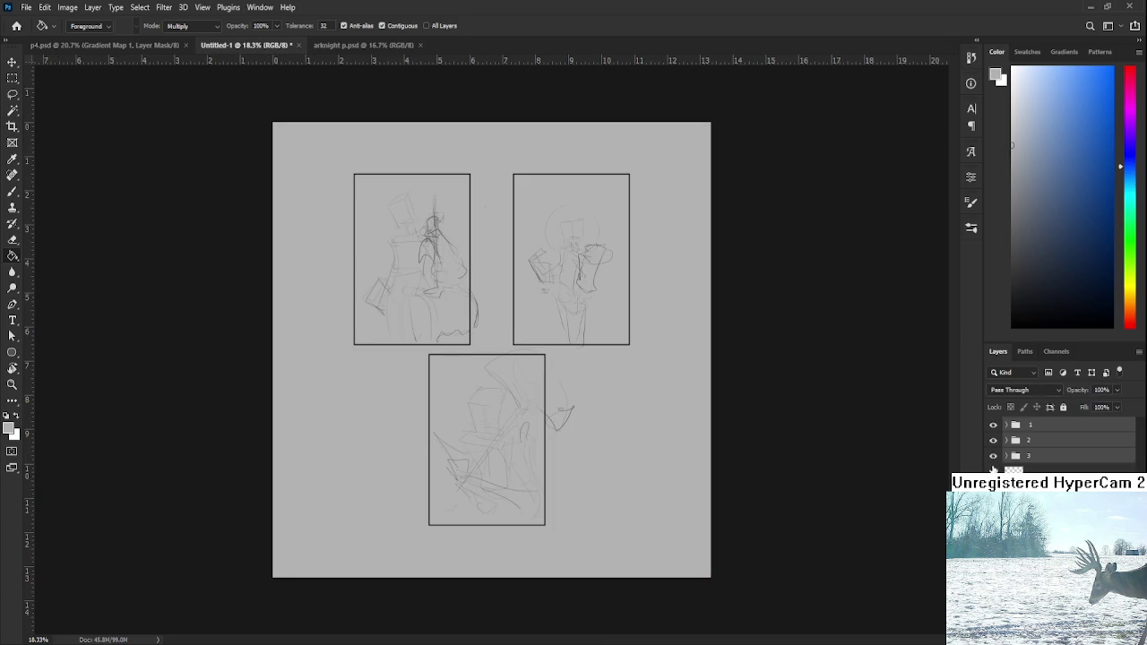
click(1057, 468)
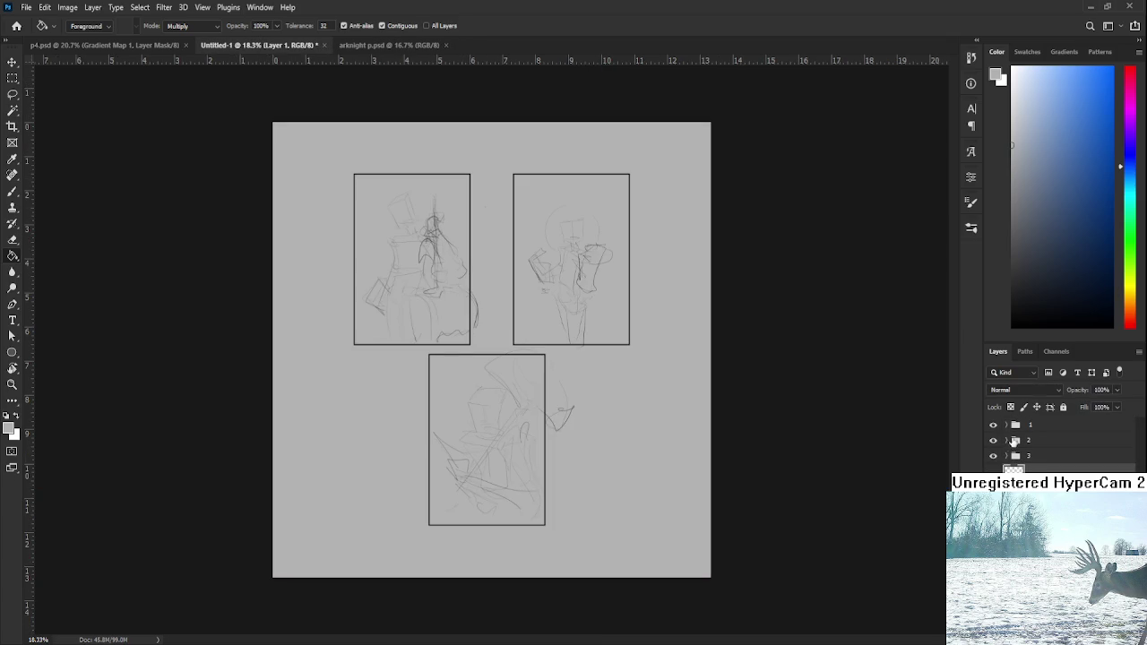
click(1008, 426)
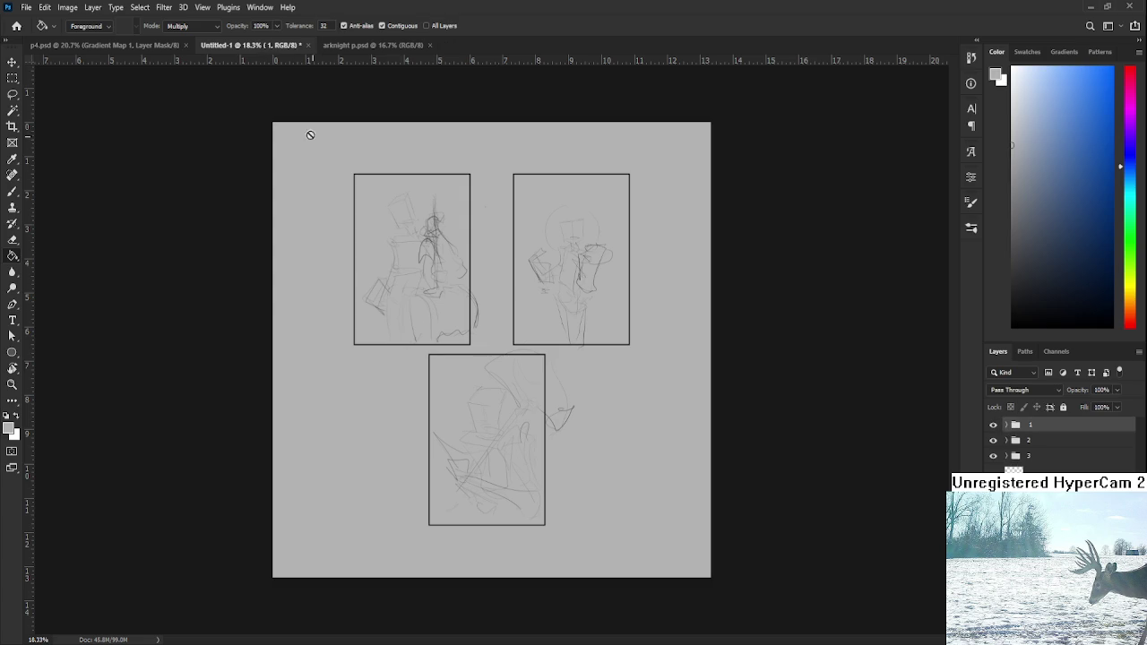
click(387, 45)
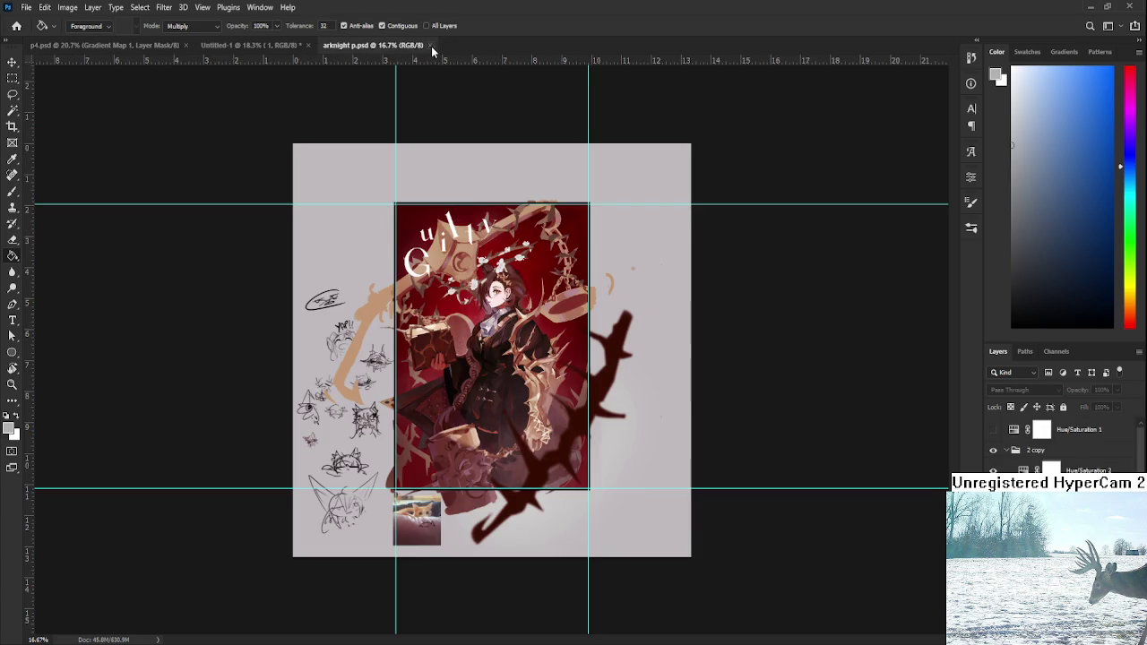
click(103, 44)
key(ctrl+0)
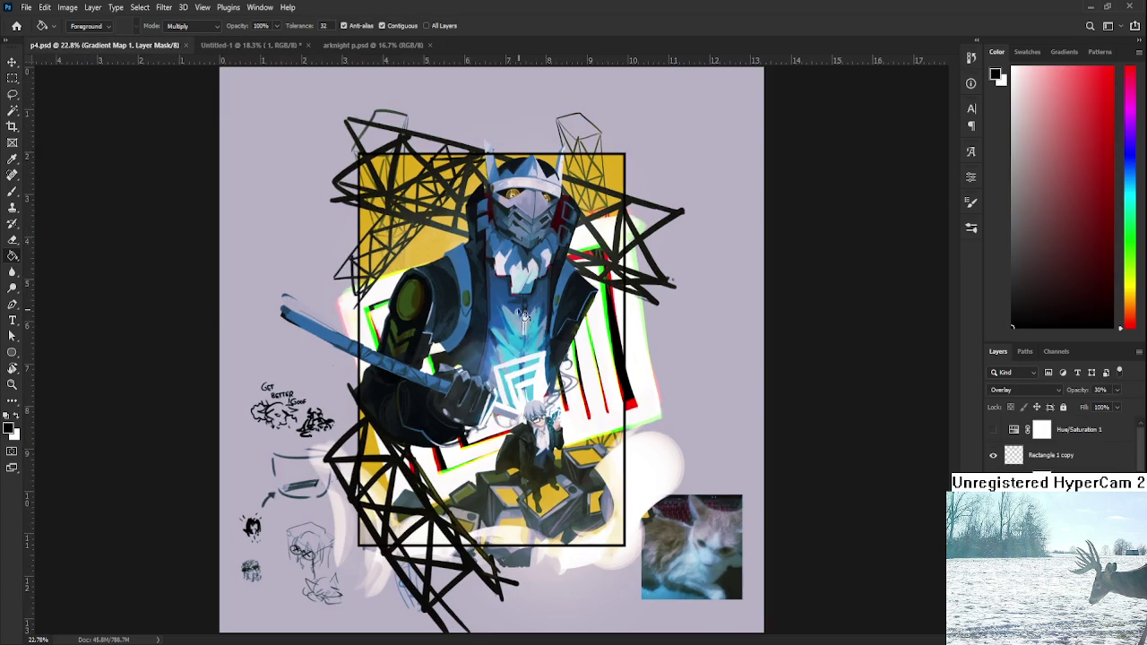
- Float p4.psd in its own window, shrink the window, and fit the canvas inside it
drag(101, 46, 100, 73)
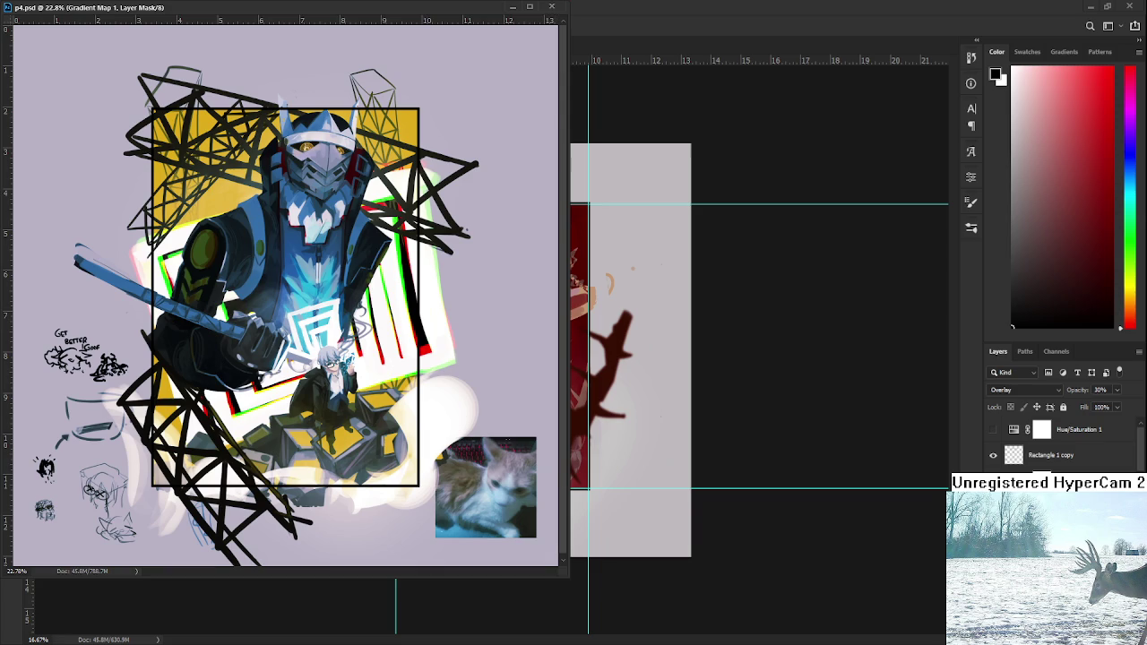
drag(564, 560, 410, 560)
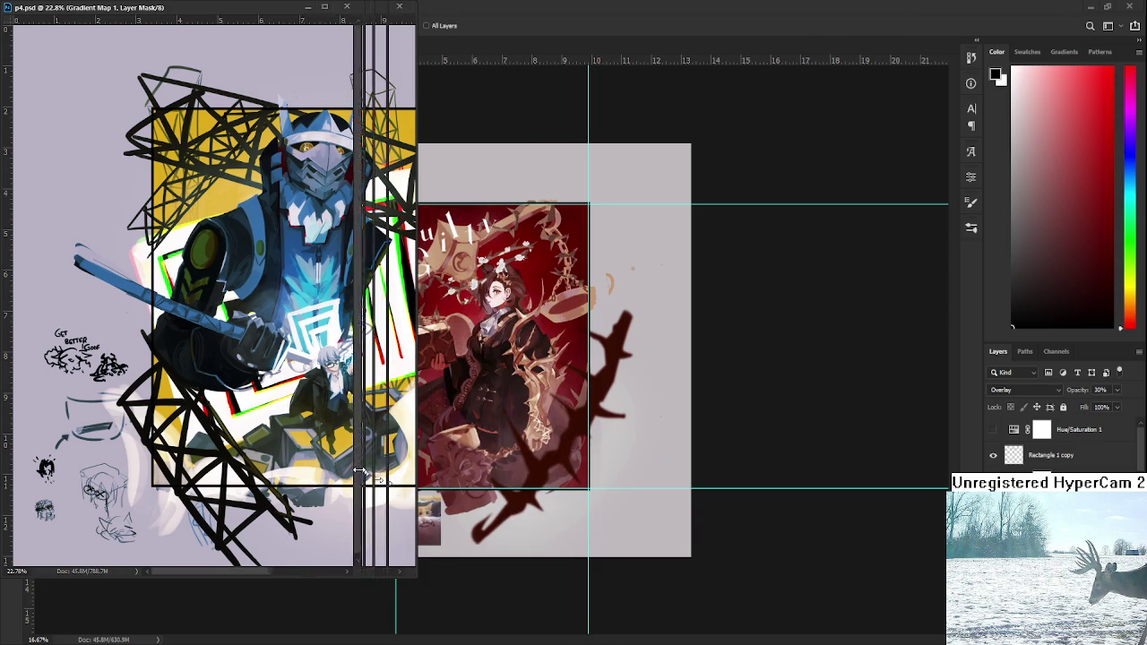
key(ctrl+0)
scroll(199, 271, up, 5)
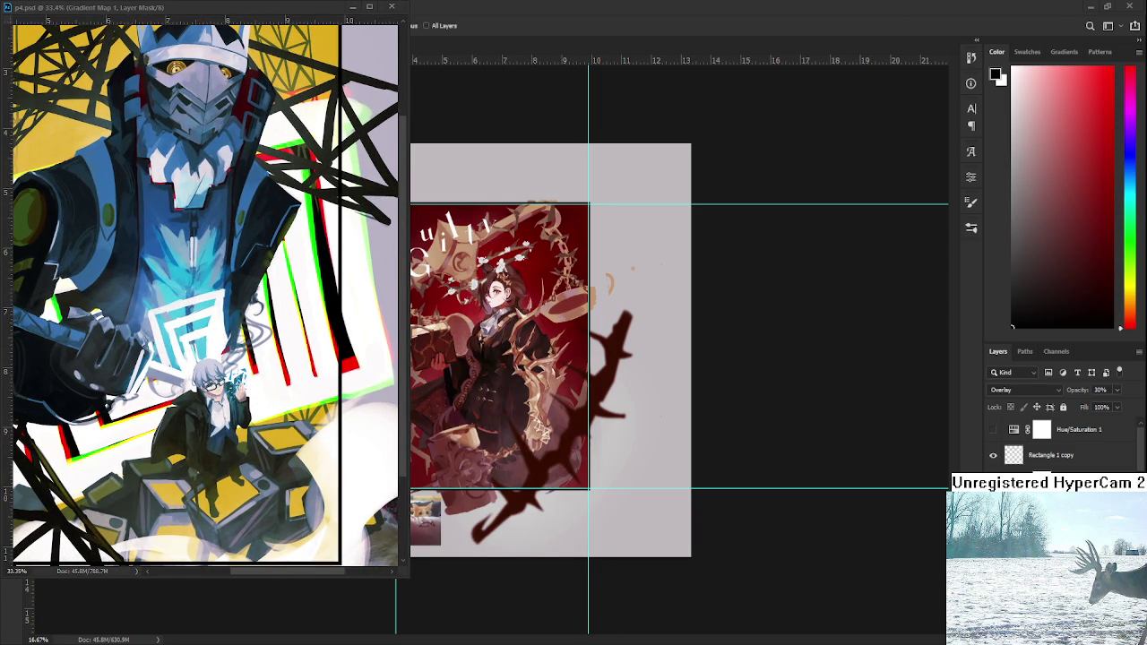
click(233, 11)
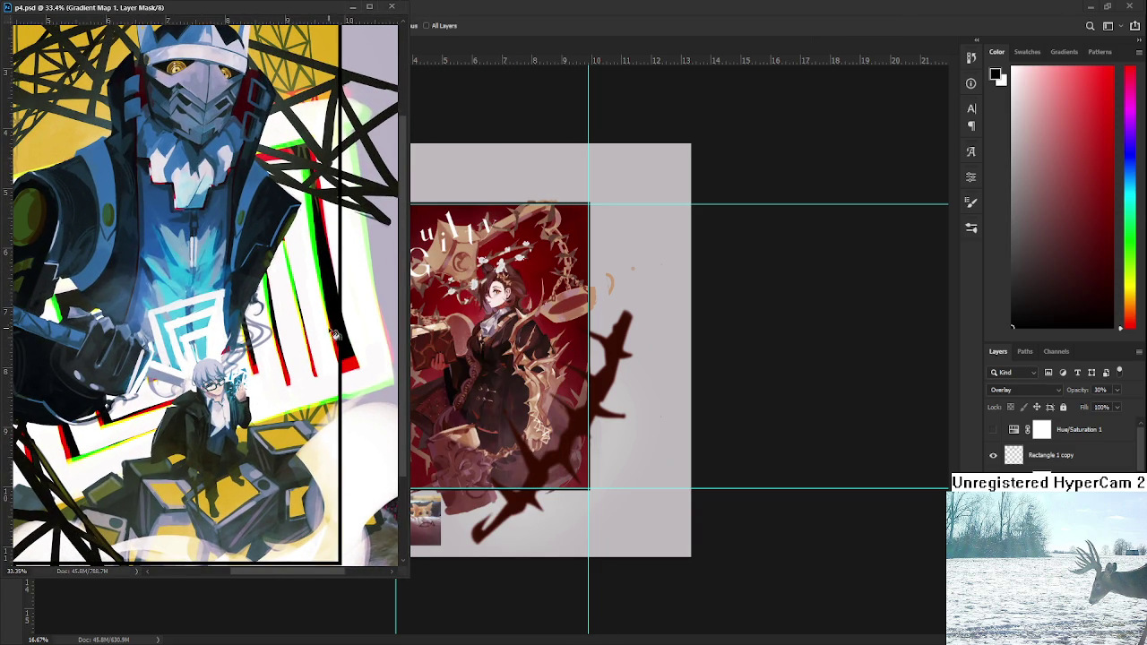
scroll(328, 349, down, 1)
drag(404, 597, 315, 446)
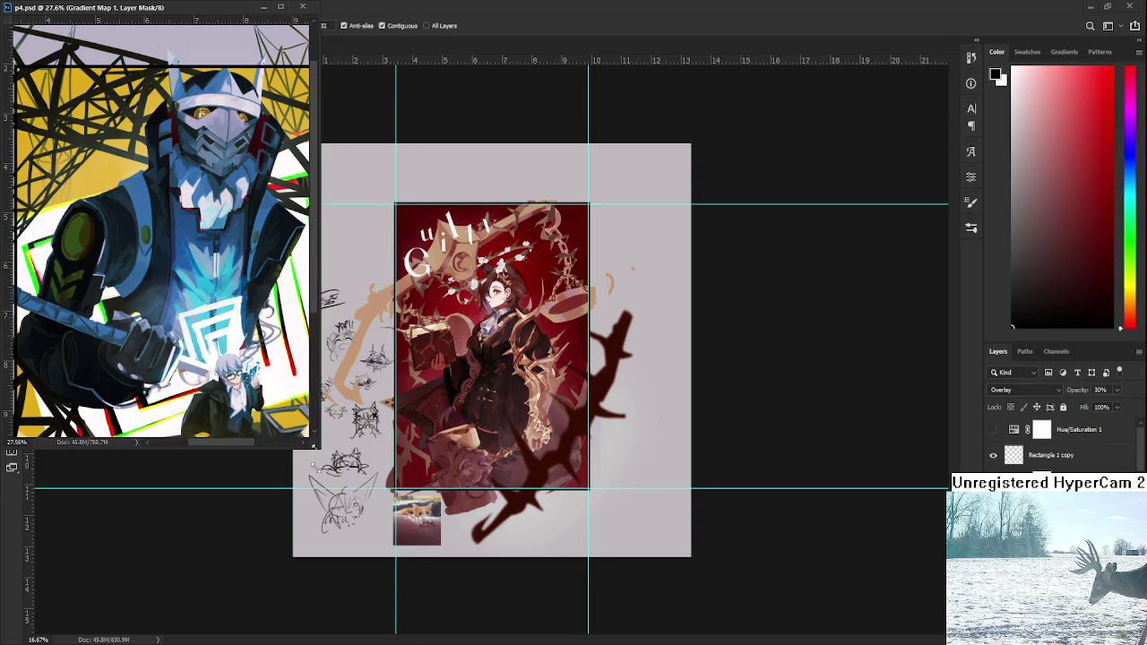
scroll(178, 242, down, 1)
scroll(179, 244, up, 1)
scroll(185, 251, up, 1)
scroll(193, 260, up, 1)
scroll(199, 265, up, 1)
scroll(199, 266, down, 1)
scroll(194, 268, down, 1)
scroll(188, 270, down, 1)
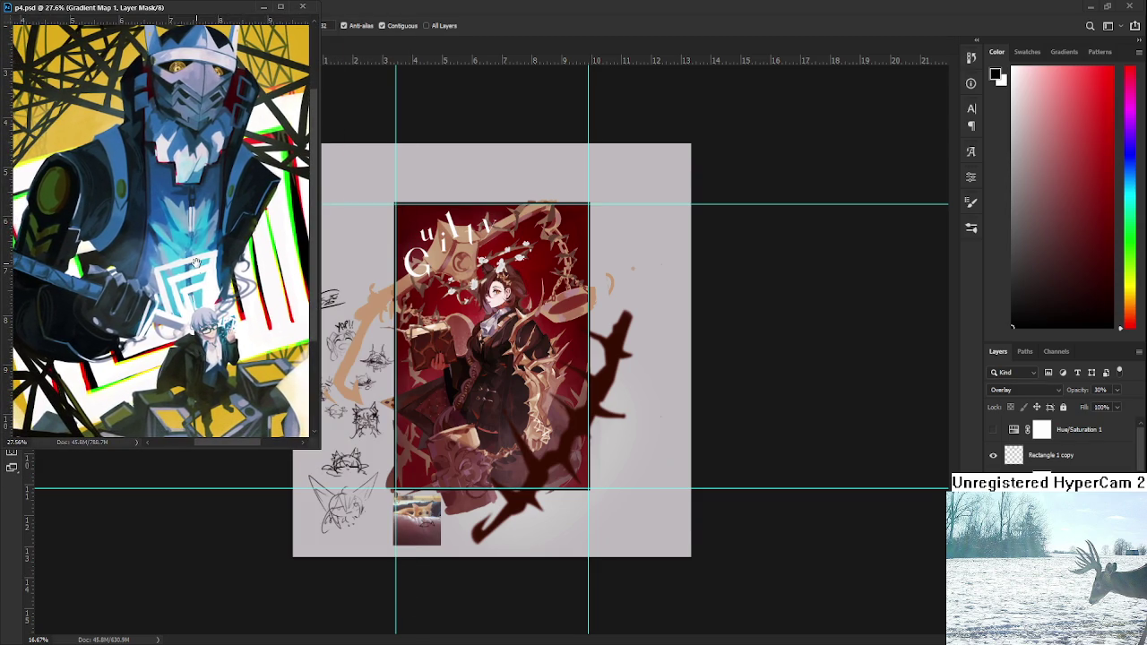
drag(314, 443, 315, 433)
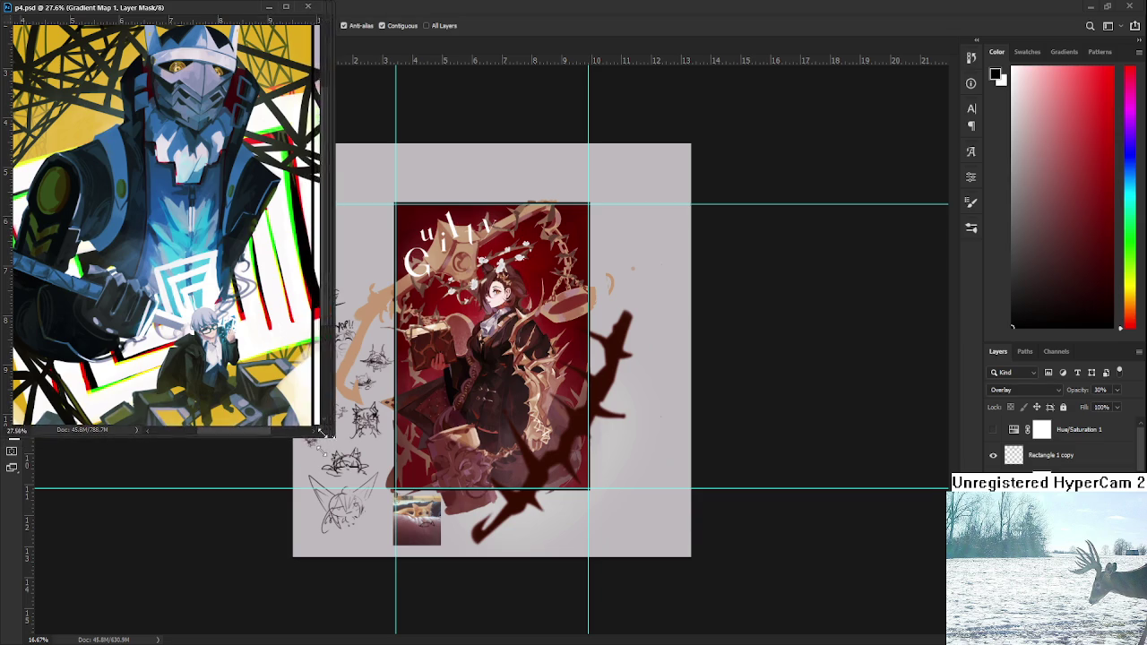
drag(314, 433, 318, 434)
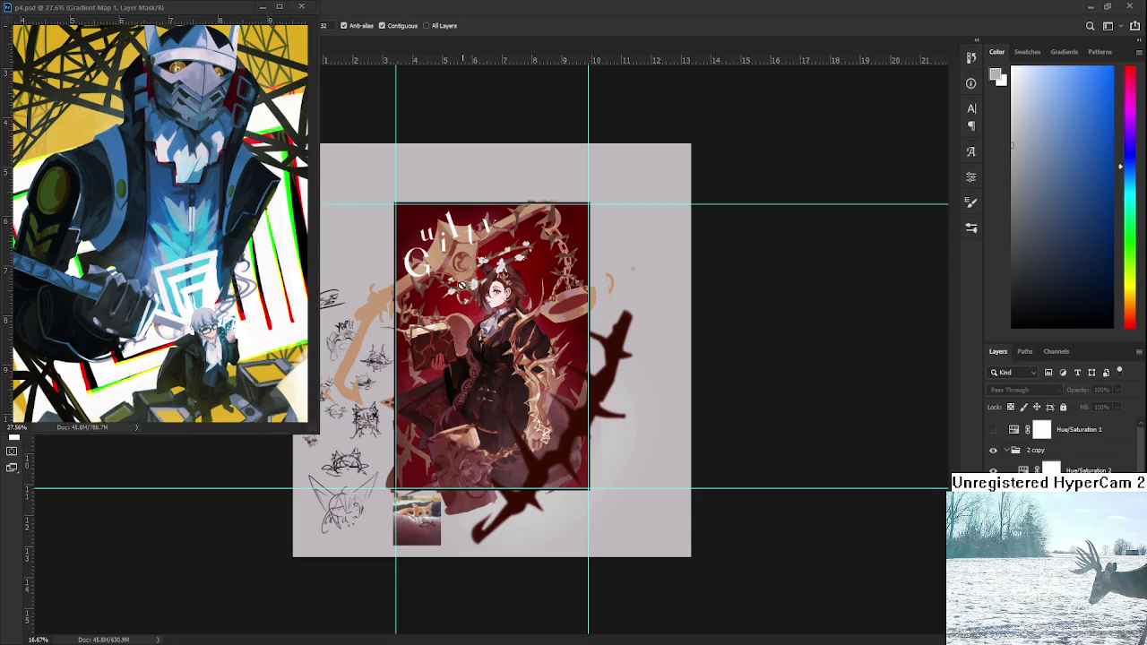
- Dock the p4.psd window back as a tab beside Untitled-1
click(222, 15)
key(ctrl+Tab)
key(ctrl+Tab)
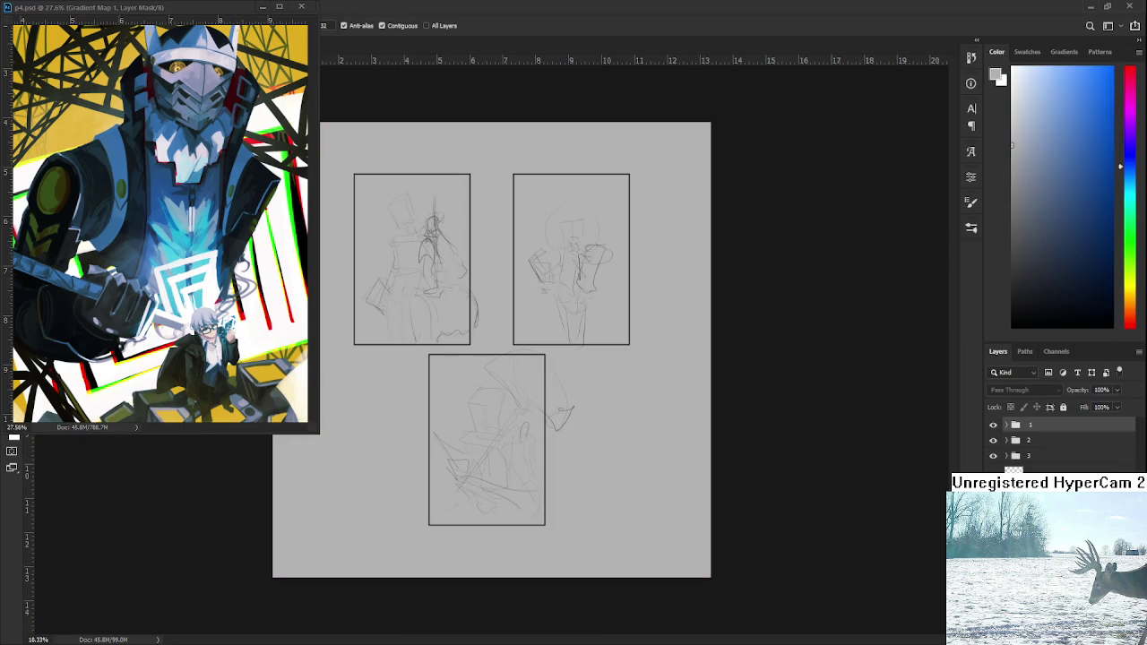
click(187, 13)
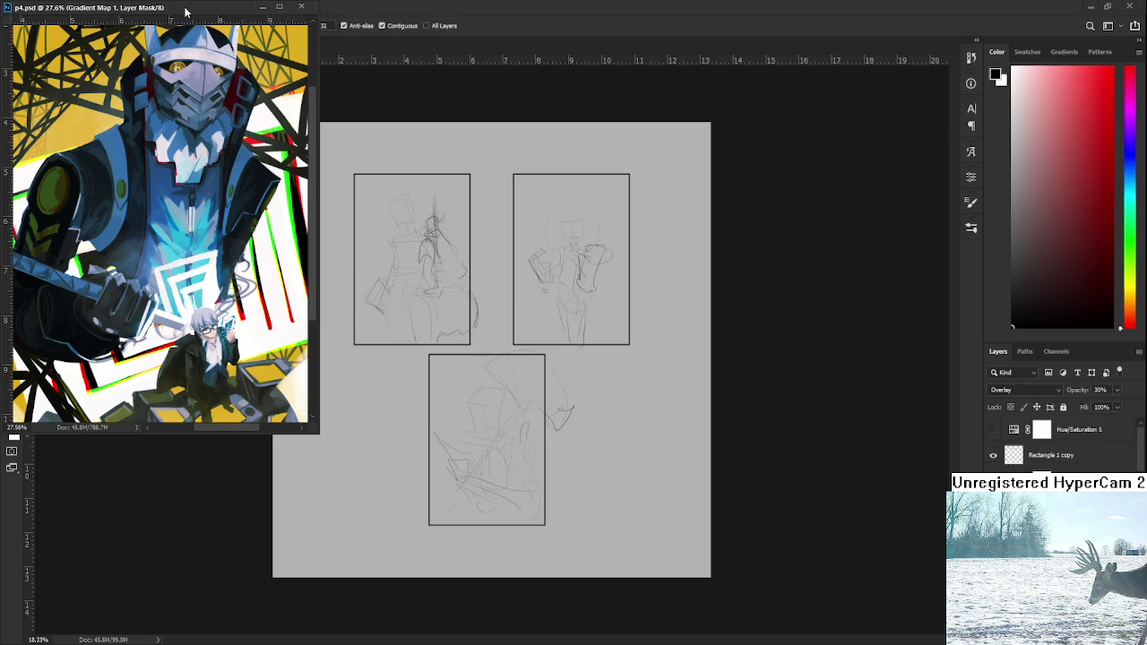
click(480, 382)
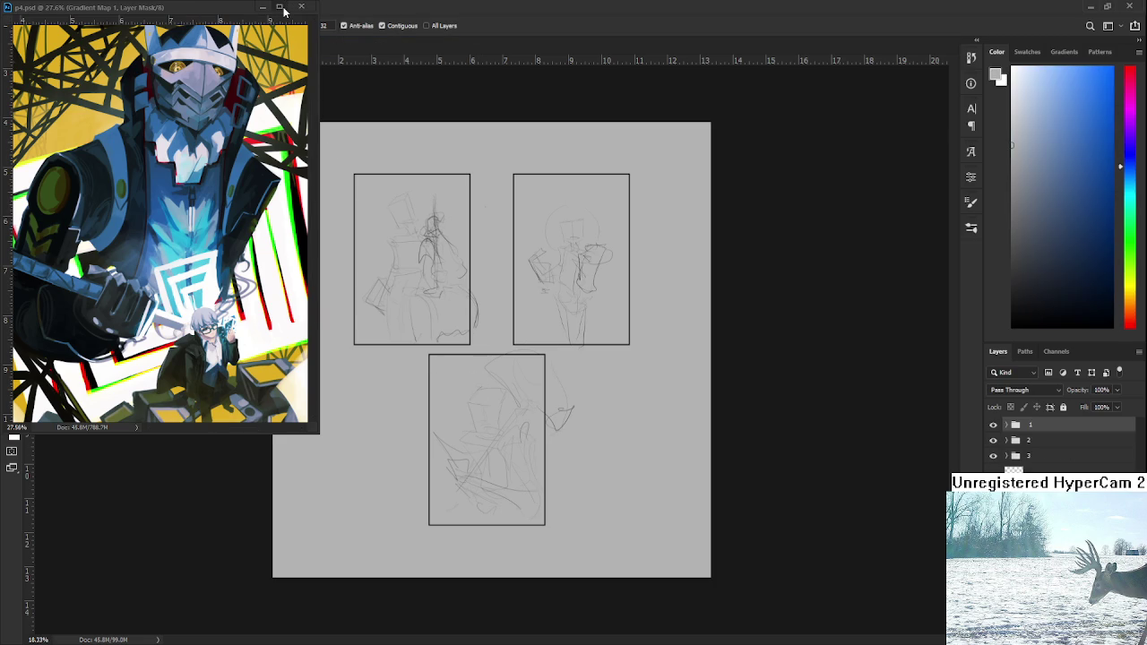
click(119, 13)
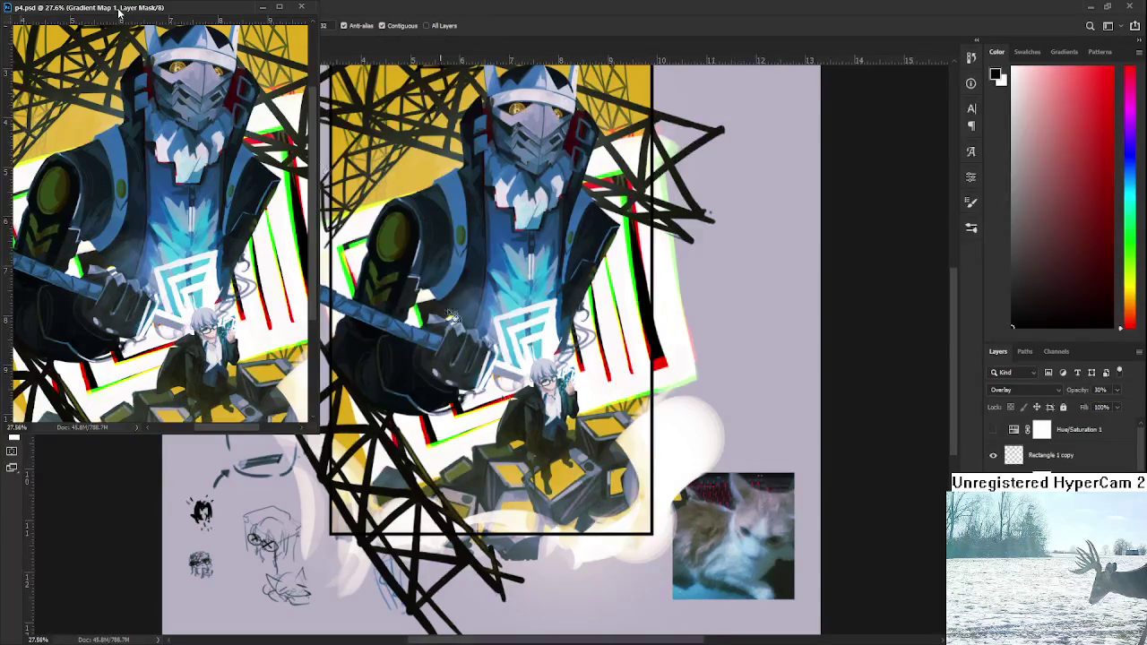
drag(119, 13, 126, 43)
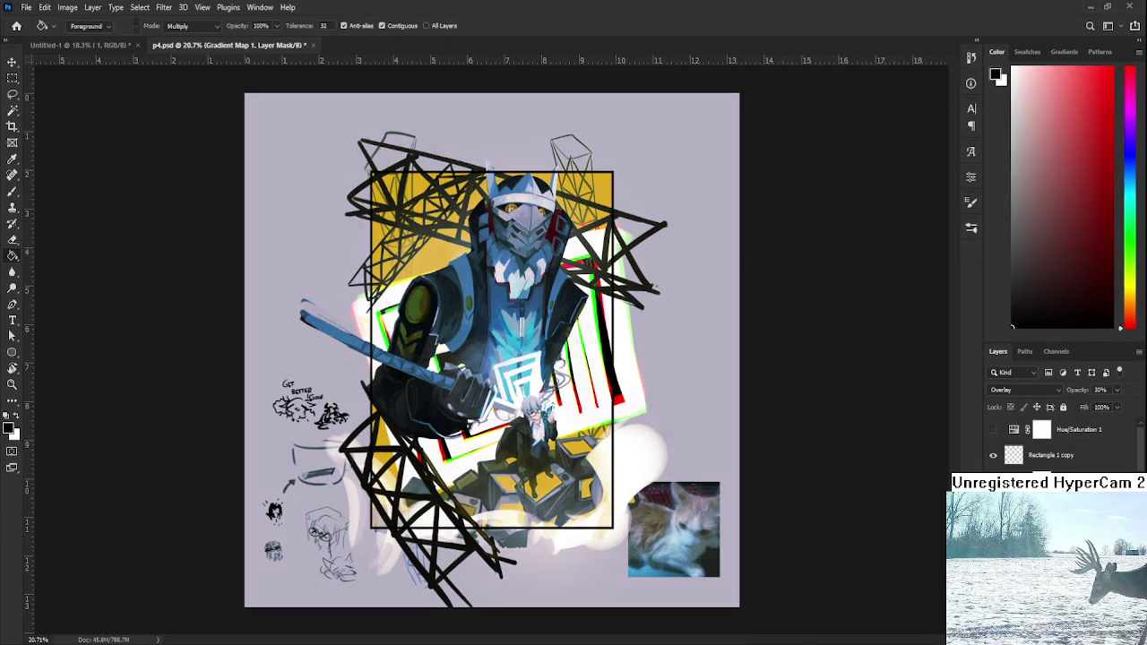
- Swap the foreground and background colours to grey and select the Brush tool
key(x)
scroll(1062, 444, down, 2)
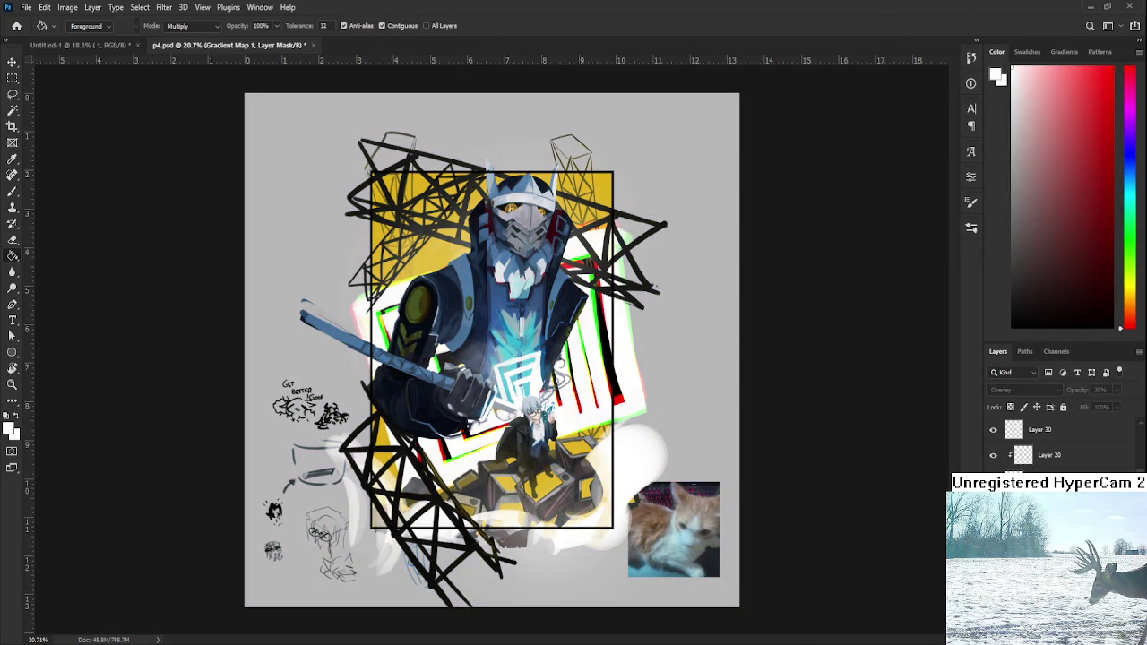
scroll(1061, 444, down, 2)
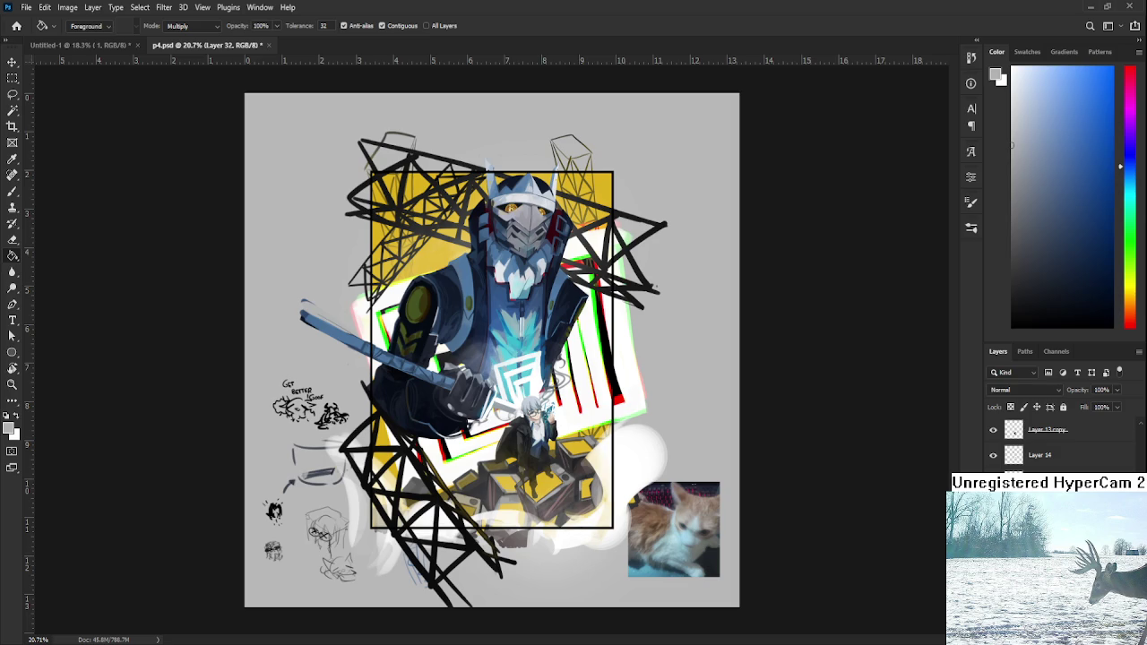
key(b)
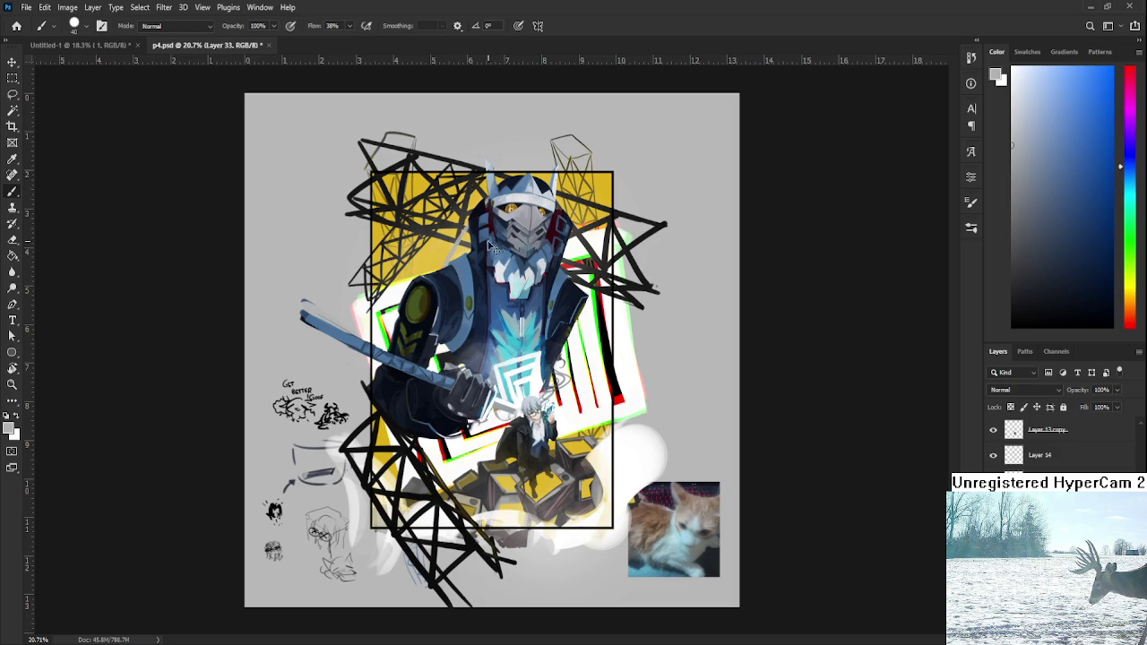
- Sample a pale colour from the helmet and paint a stroke down the figure's right side
alt+click(502, 234)
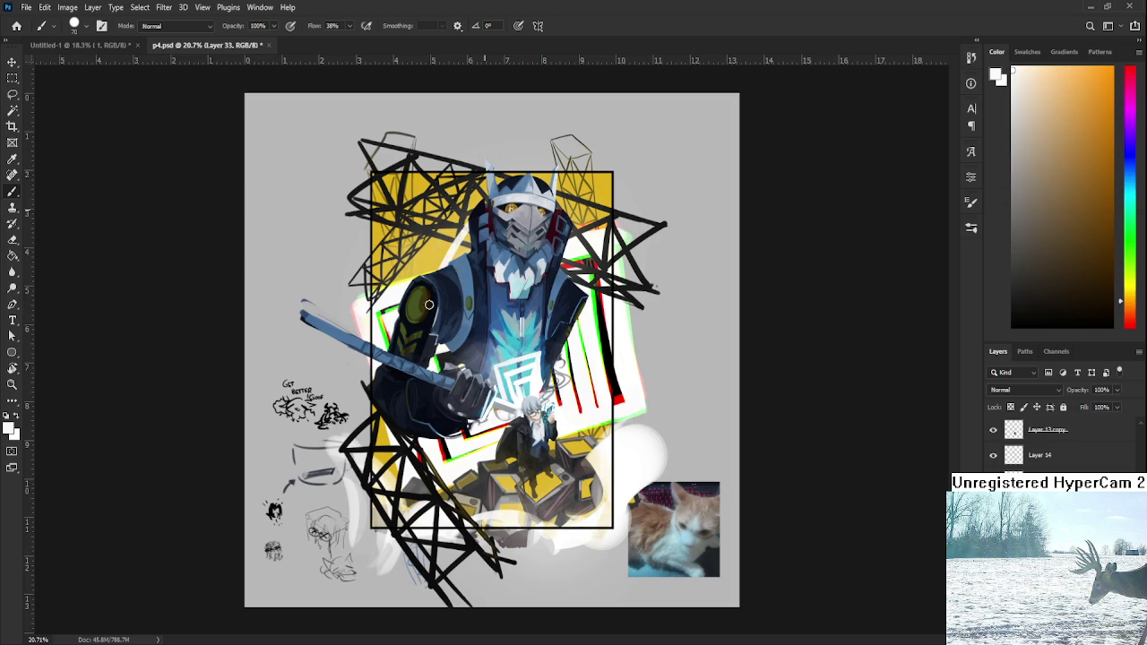
alt+click(518, 188)
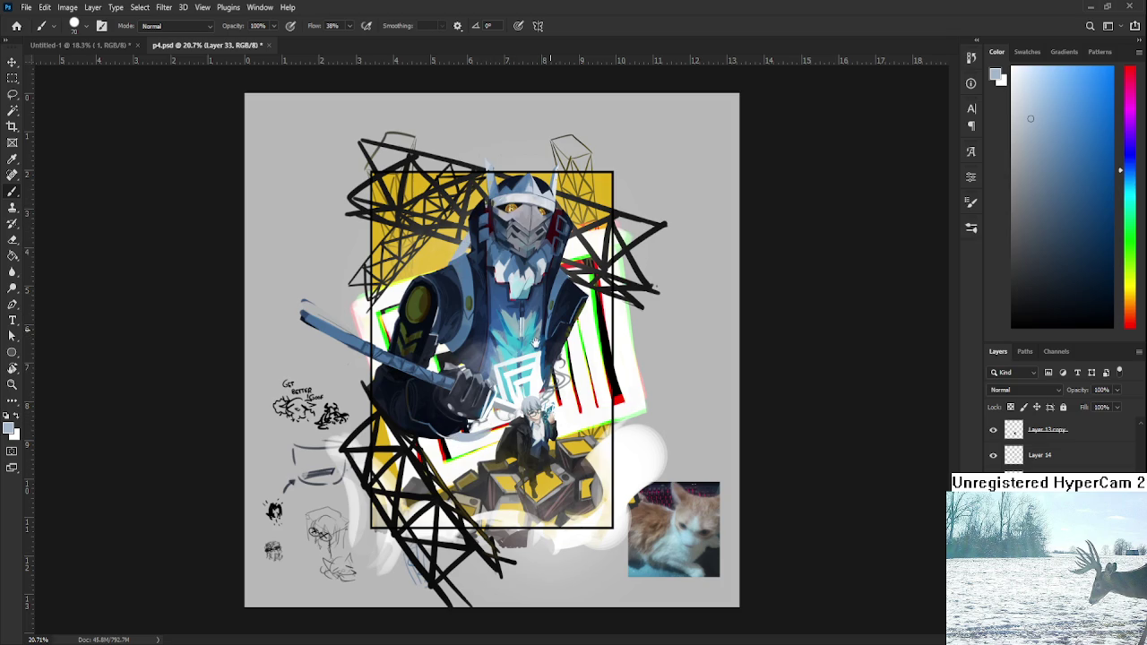
drag(566, 238, 592, 399)
key(ctrl+z)
key(ctrl+shift+z)
key(ctrl+z)
key(ctrl+shift+z)
key(ctrl+shift+z)
key(ctrl+z)
key(ctrl+shift+z)
key(ctrl+z)
key(ctrl+shift+z)
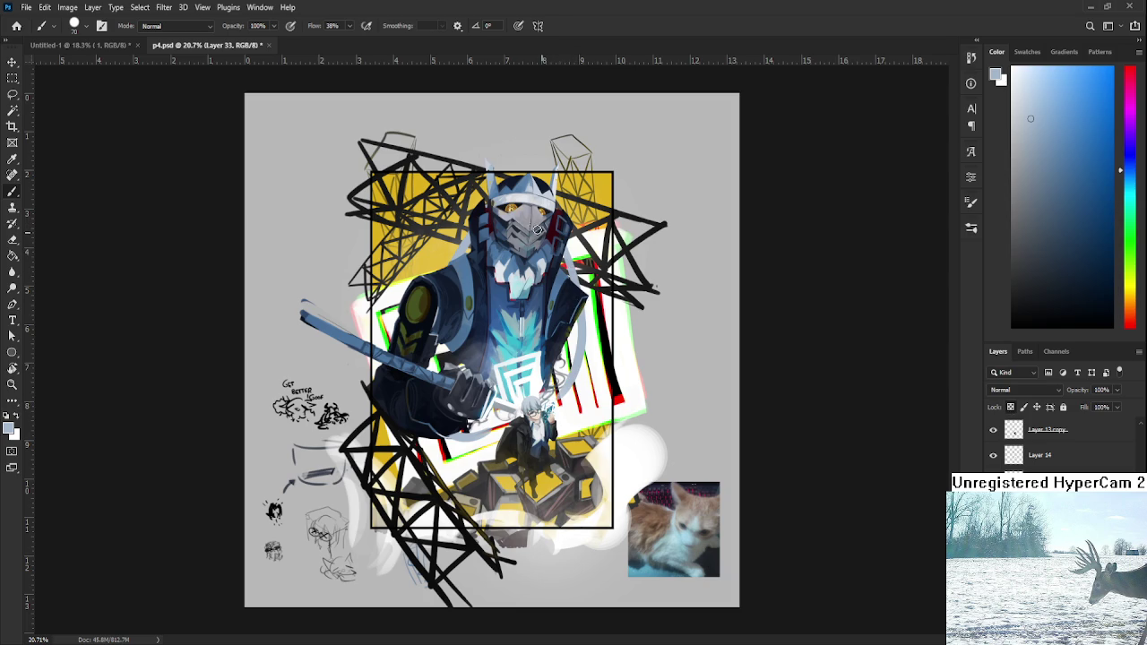
- Sample light colours from the helmet and artwork and enlarge the brush to 100
alt+click(522, 191)
key(bracketright)
key(bracketright)
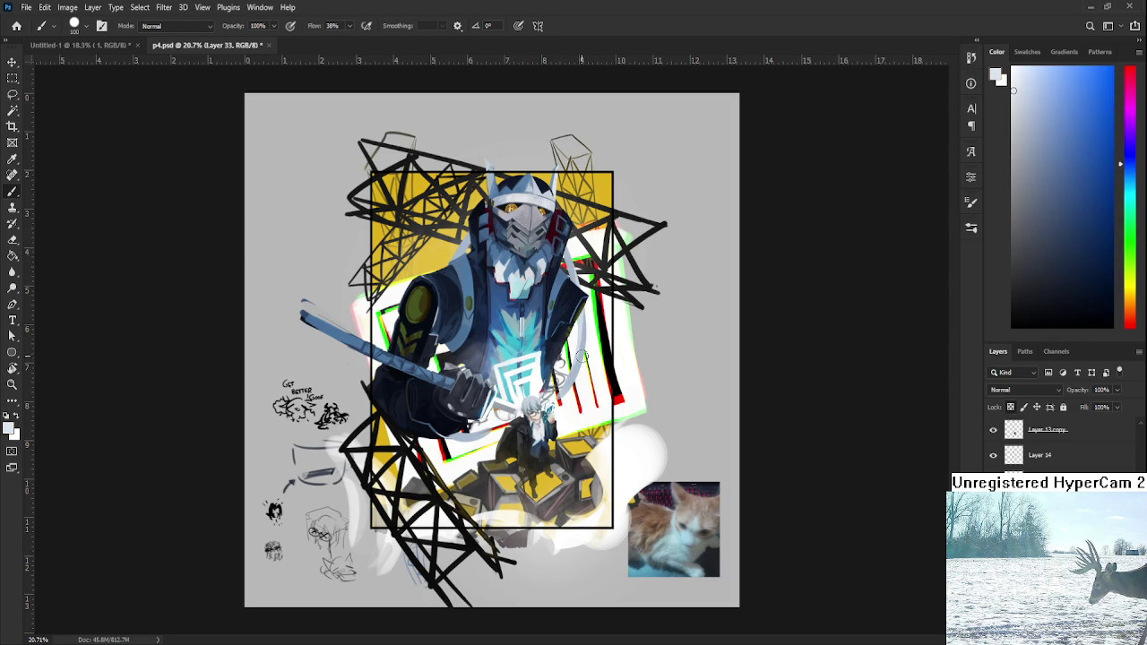
alt+click(575, 375)
alt+click(580, 375)
alt+click(587, 330)
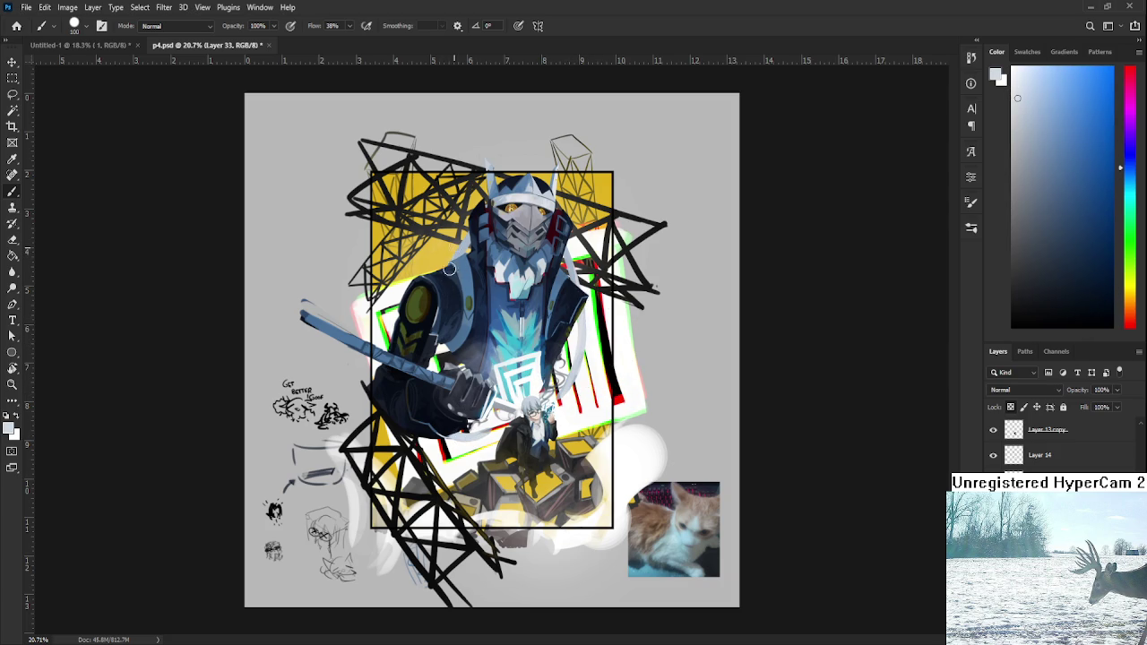
scroll(460, 233, down, 3)
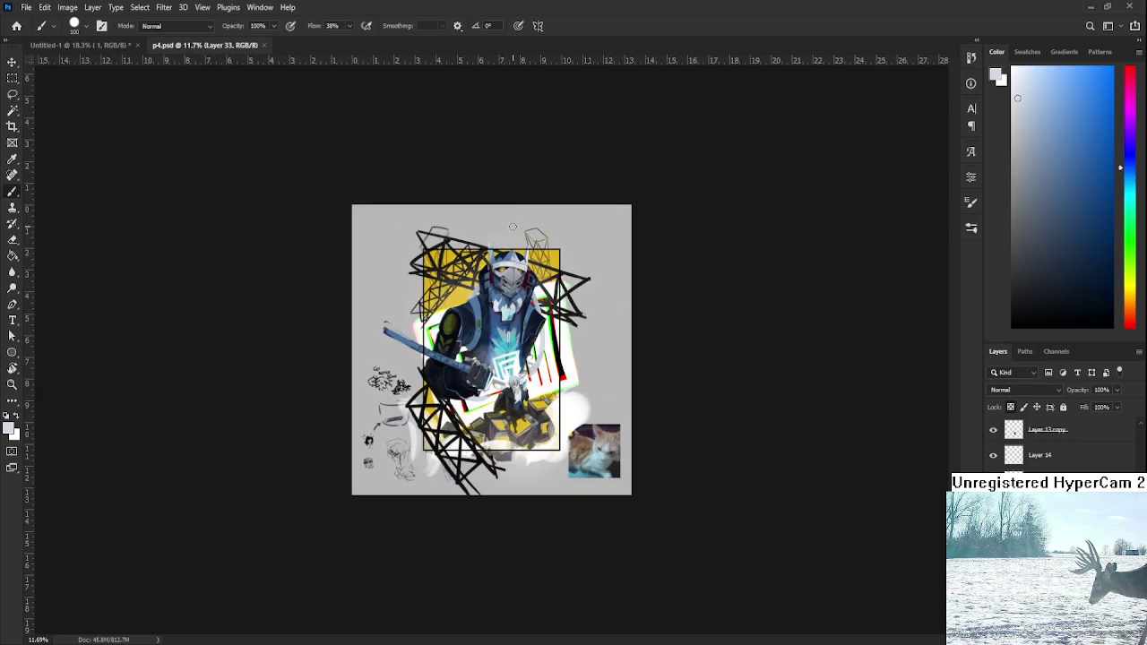
- Erase stray marks around the small figure's head and near the red stripe with a size-40 eraser
scroll(516, 228, up, 3)
scroll(517, 229, up, 2)
scroll(517, 228, down, 2)
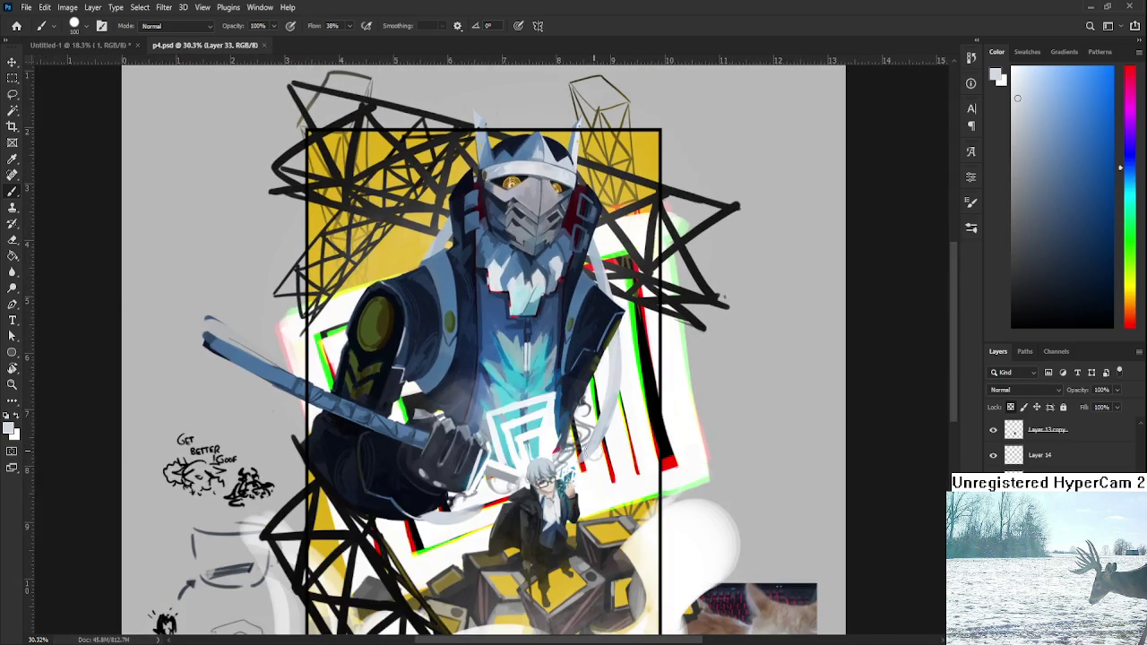
key(e)
key(bracketright)
key(bracketright)
key(bracketright)
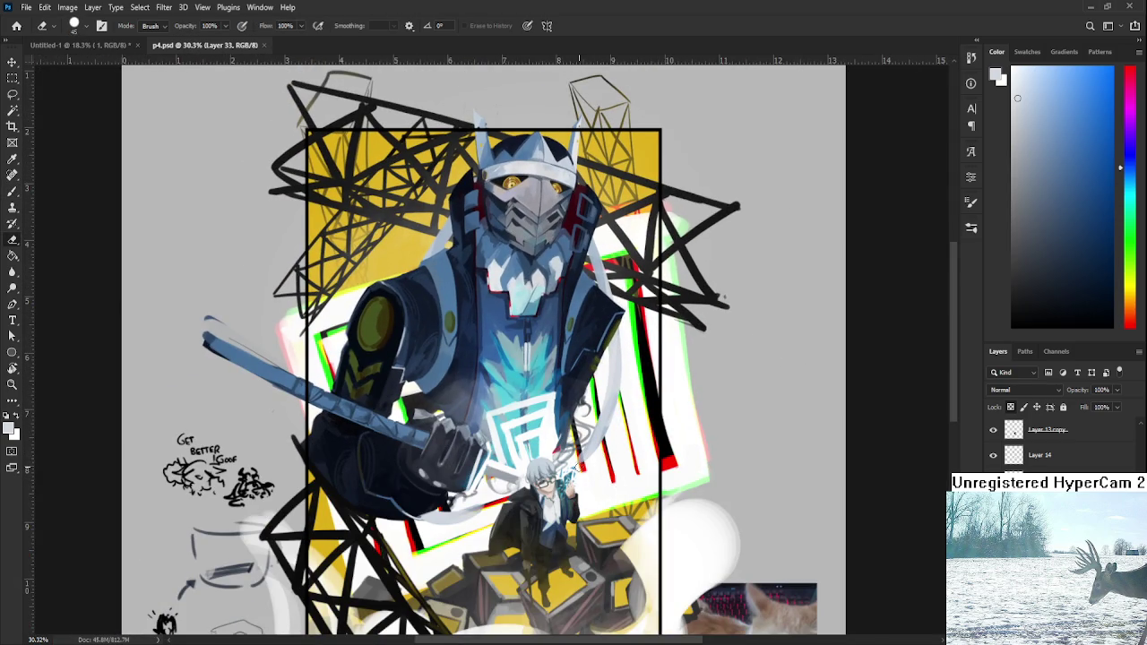
click(626, 460)
drag(490, 511, 508, 498)
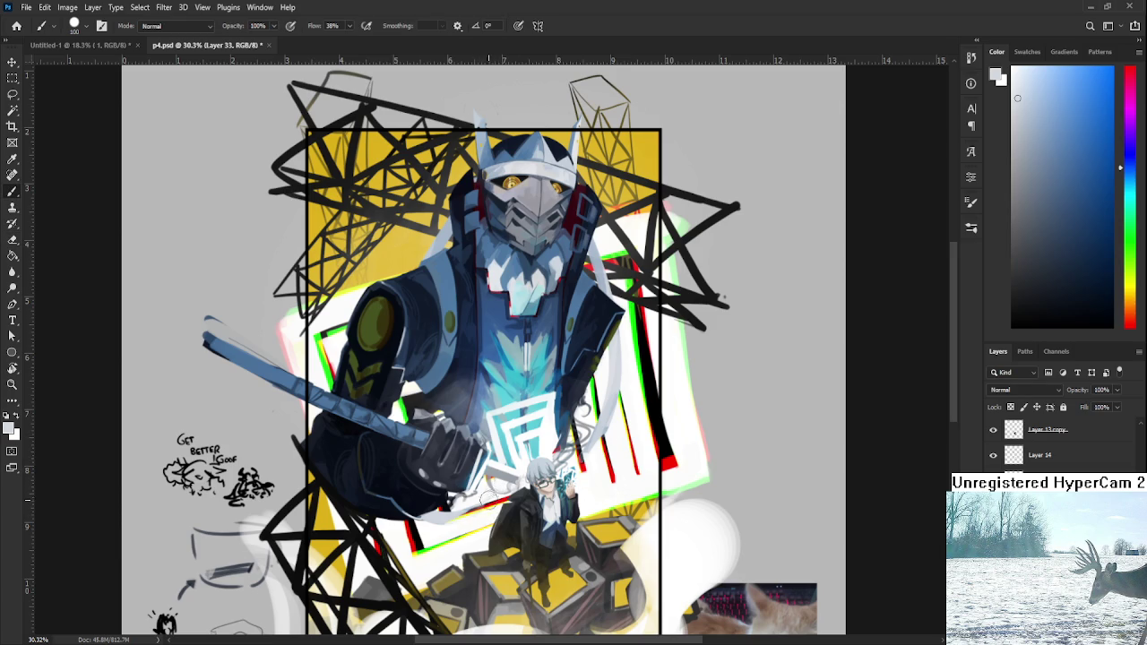
drag(573, 458, 602, 461)
- Return to the Brush, sample a grey-blue from the artwork, and save p4.psd
scroll(589, 431, up, 2)
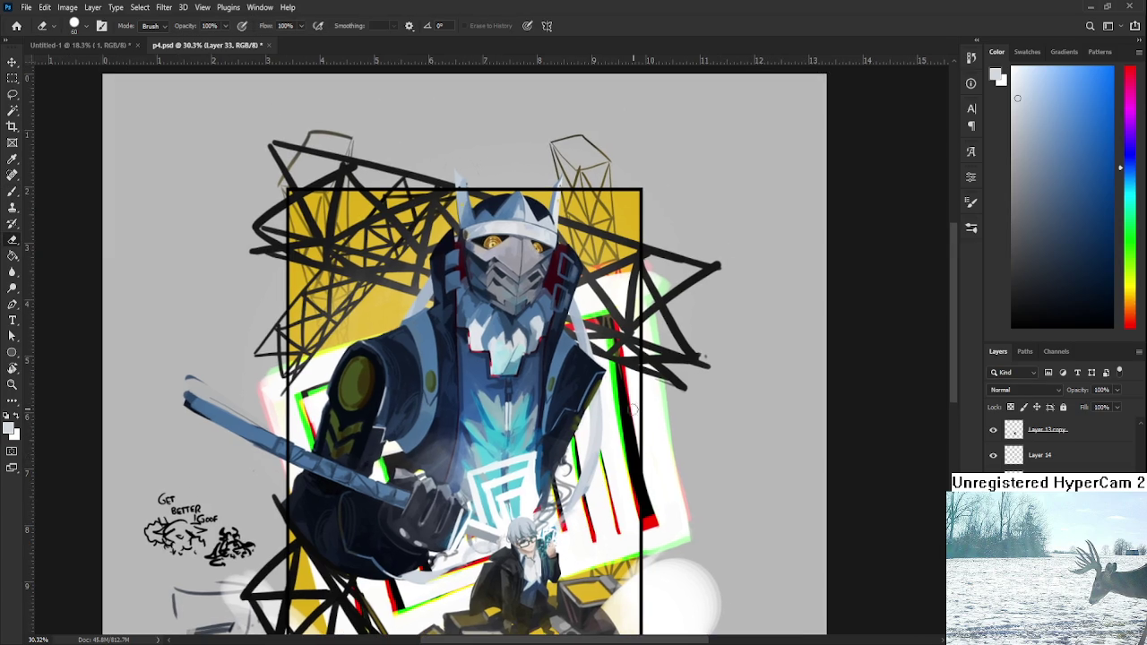
key(b)
alt+click(576, 322)
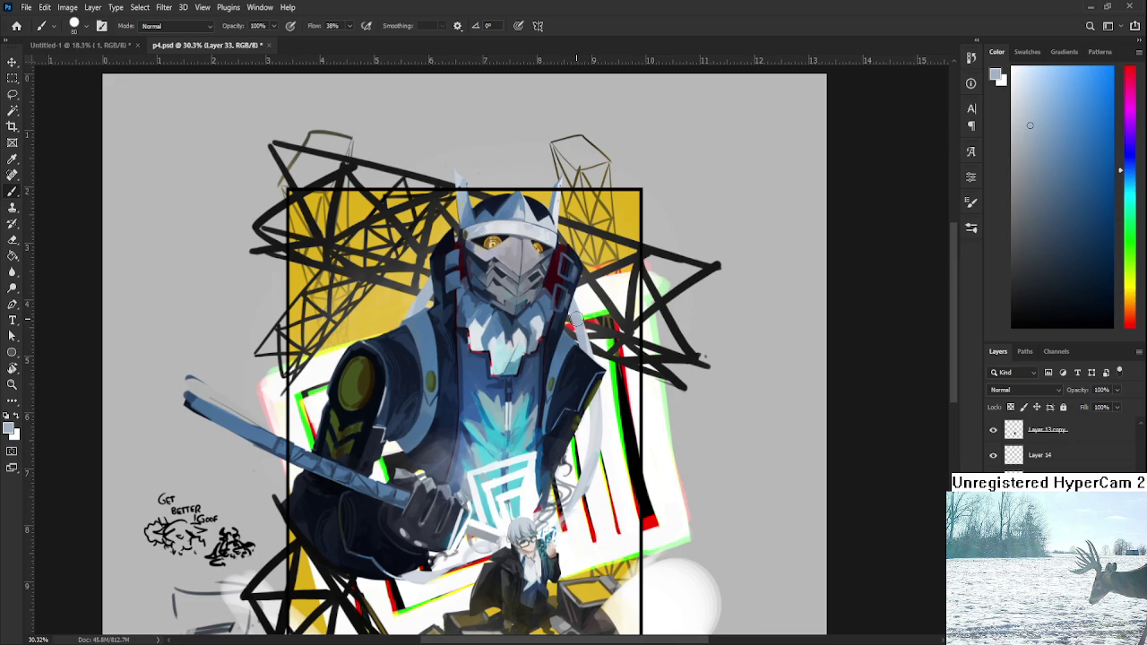
key(ctrl+s)
scroll(448, 295, down, 5)
scroll(491, 349, up, 3)
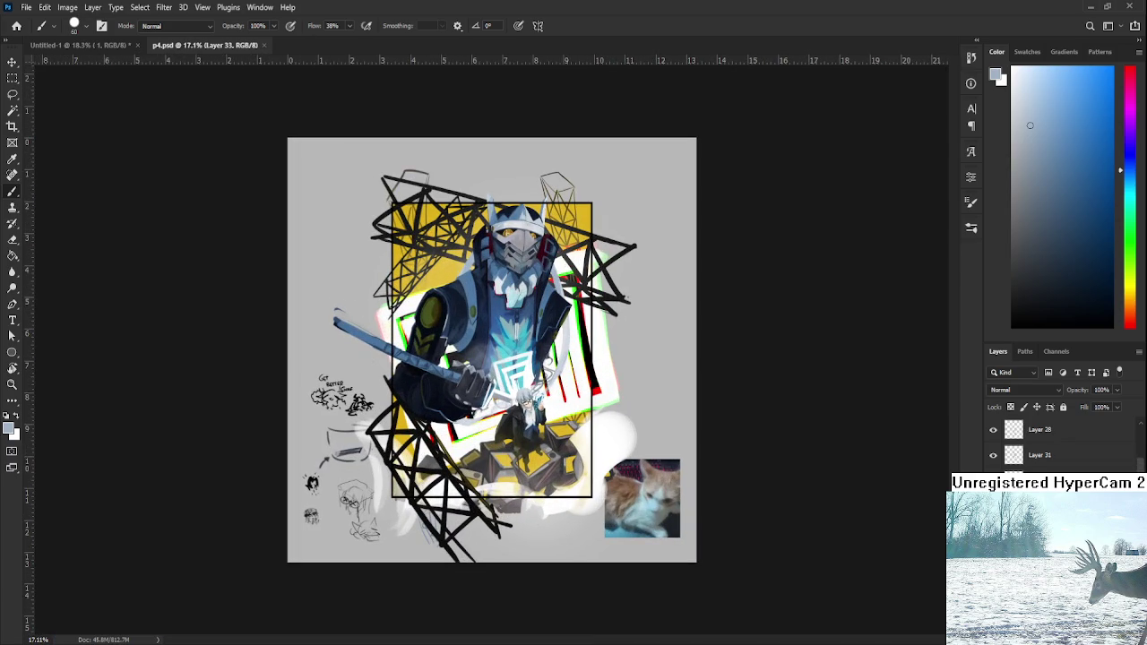
scroll(1058, 444, up, 1)
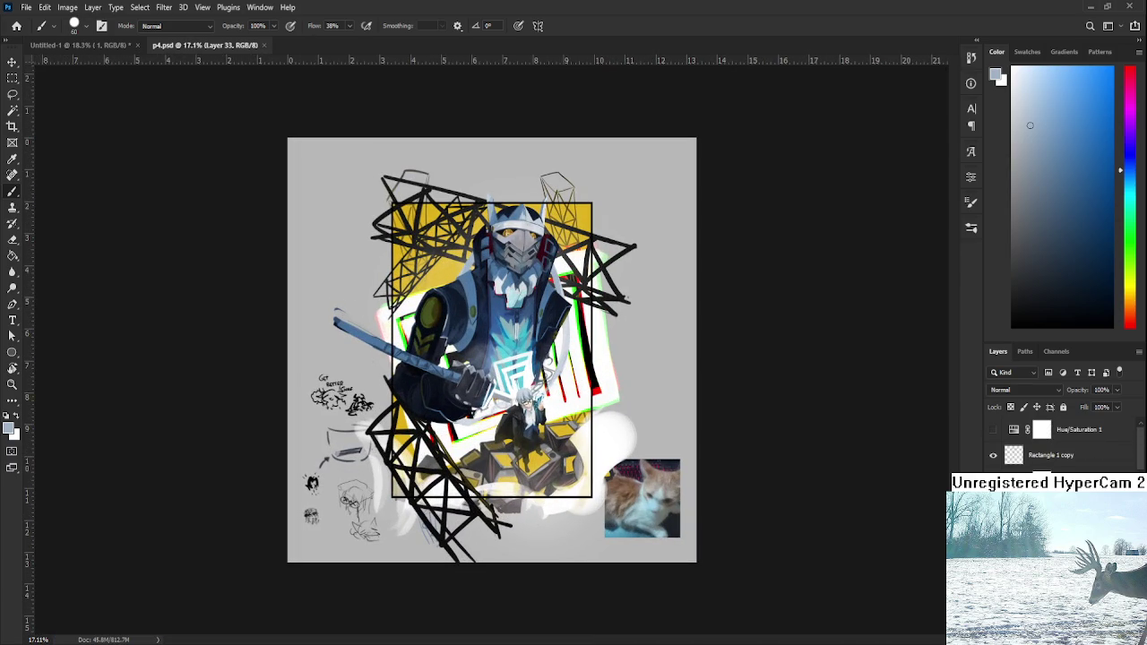
scroll(653, 414, up, 3)
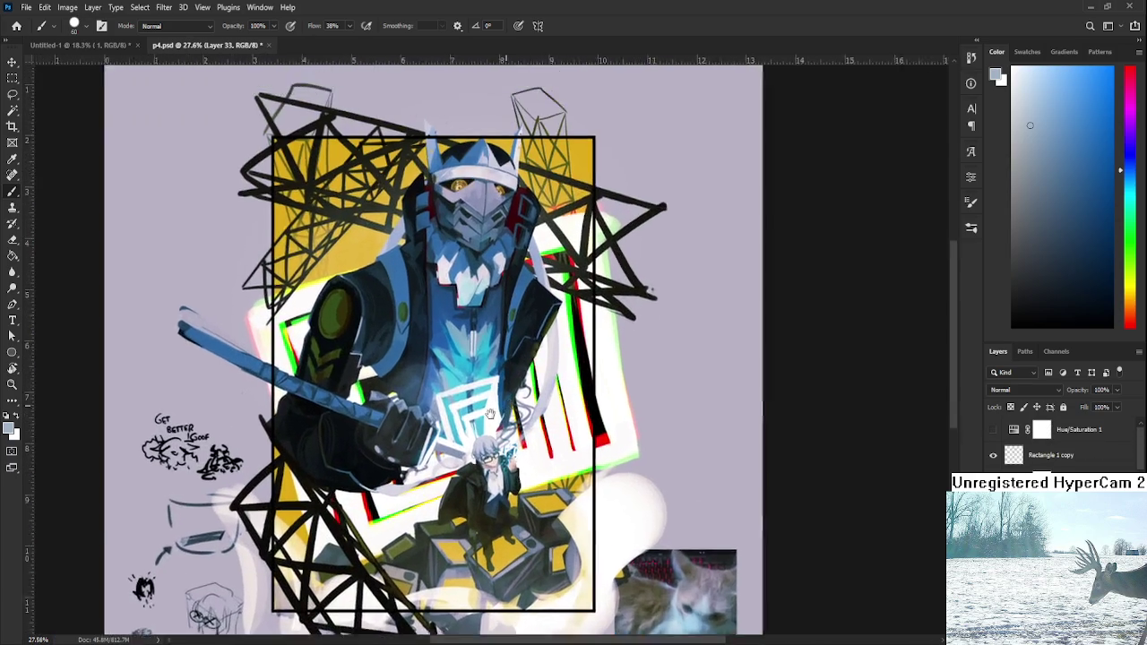
scroll(453, 441, down, 1)
scroll(502, 447, up, 1)
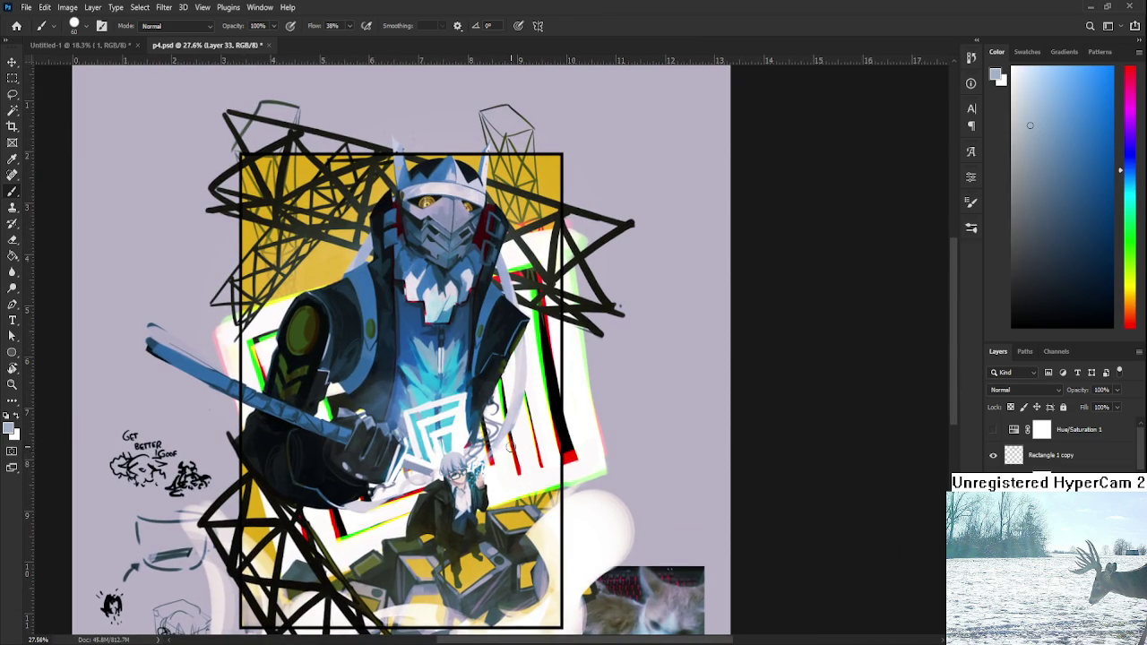
scroll(513, 444, down, 1)
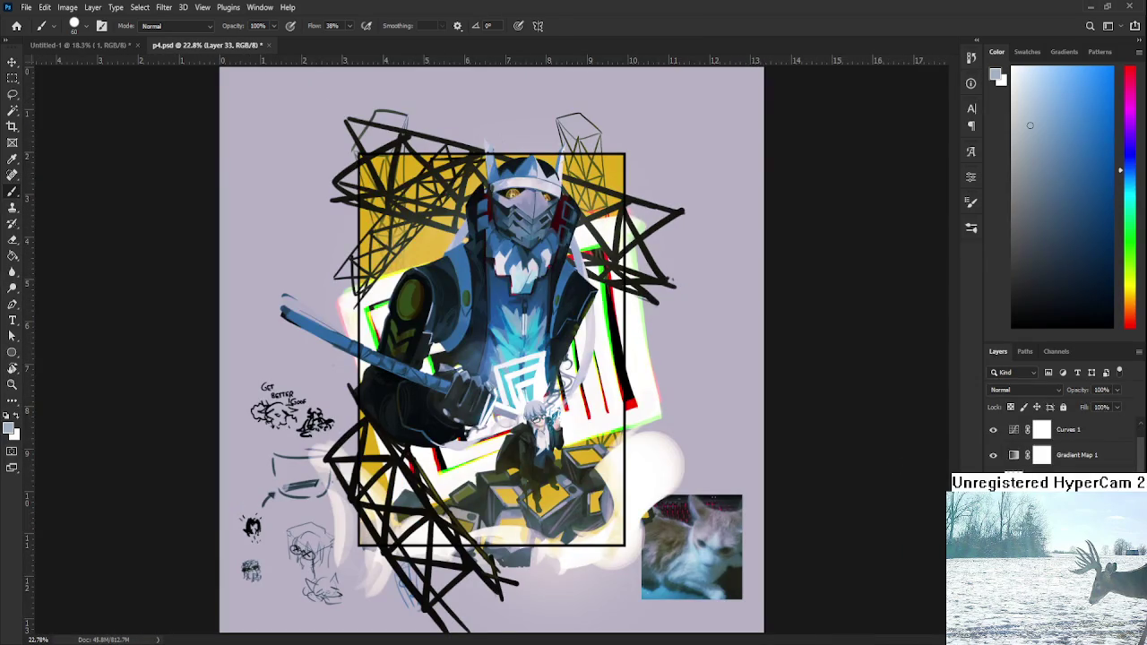
scroll(1058, 444, down, 2)
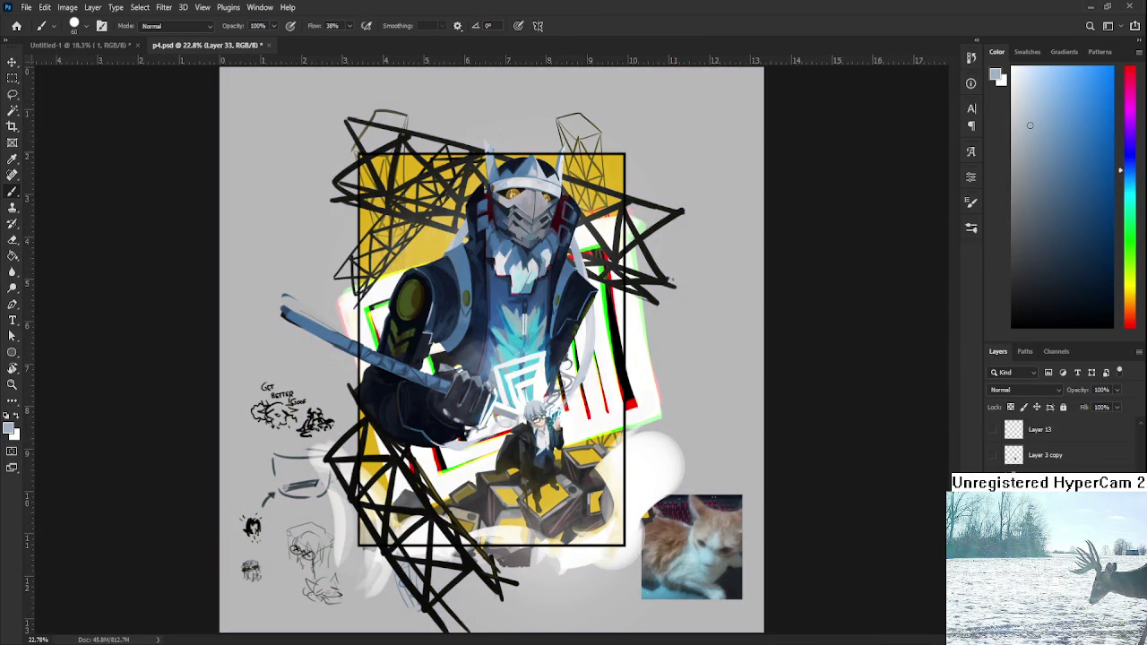
key(e)
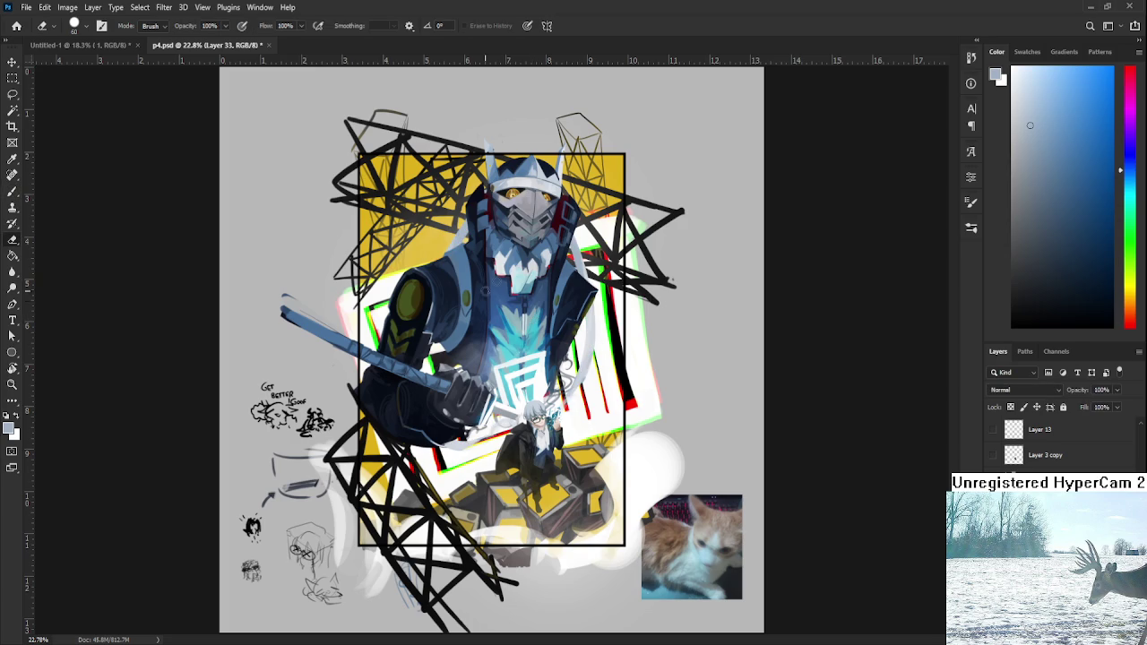
- Sample a light helmet colour and paint a curved pale stroke from the helmet toward the seated figure
key(l)
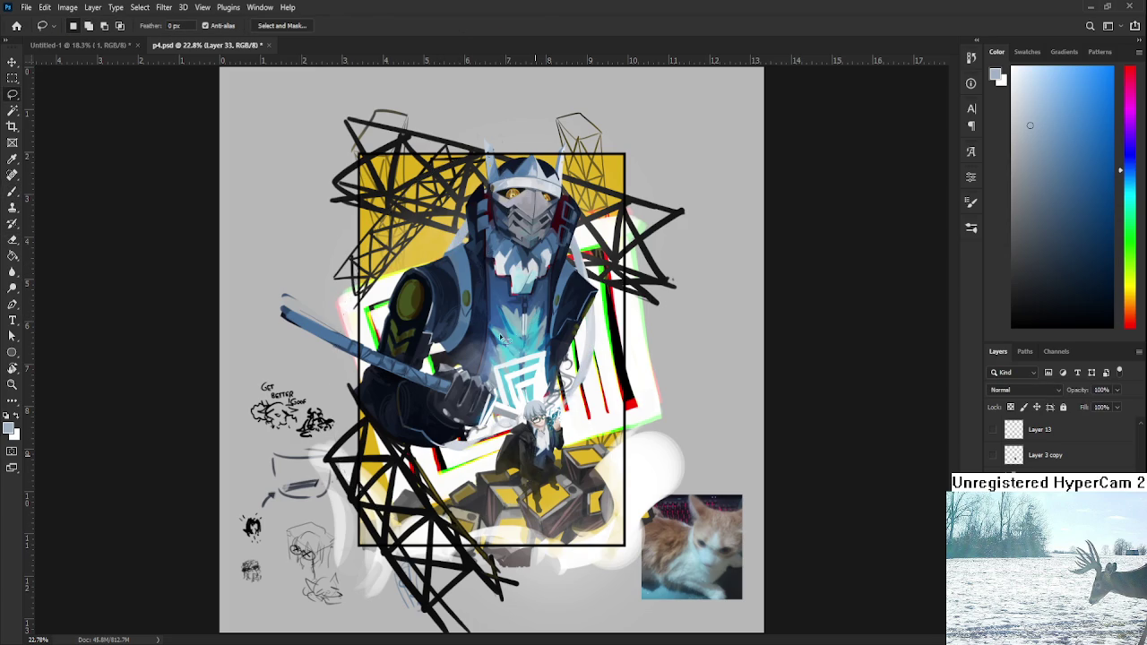
key(b)
alt+click(530, 172)
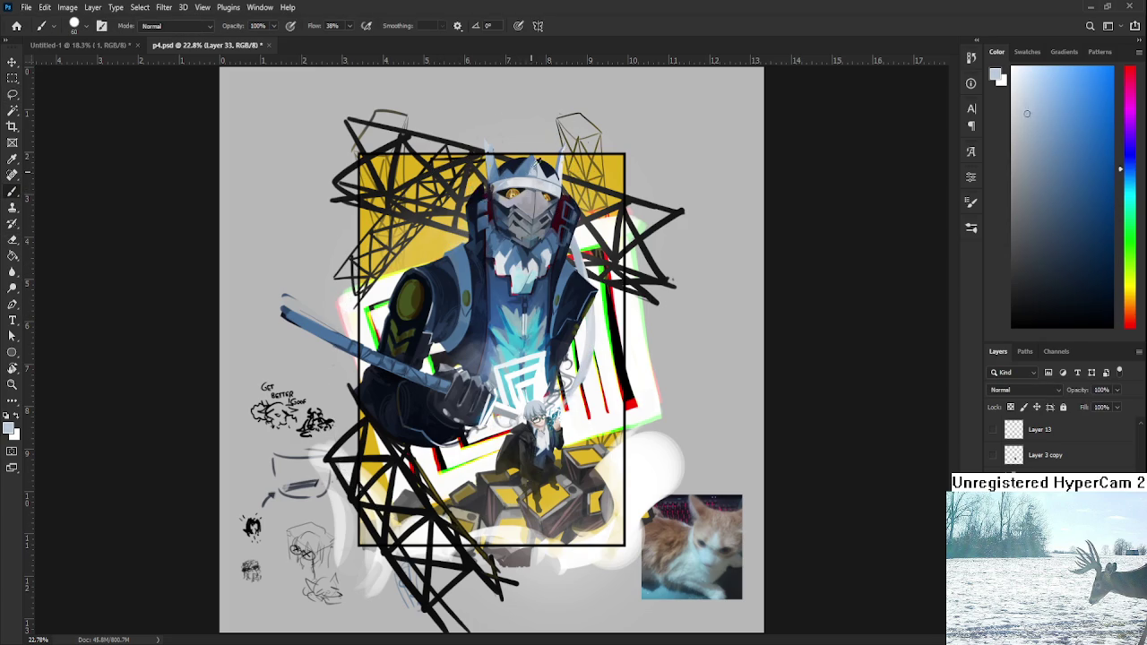
drag(466, 212, 354, 342)
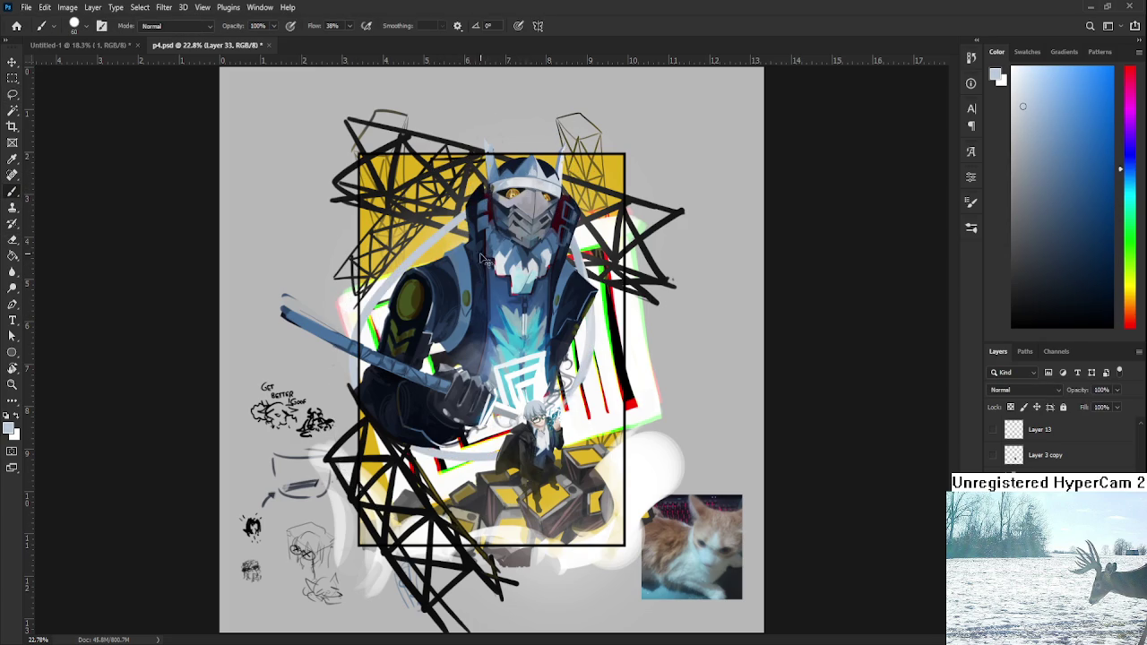
key(ctrl+z)
drag(466, 211, 364, 350)
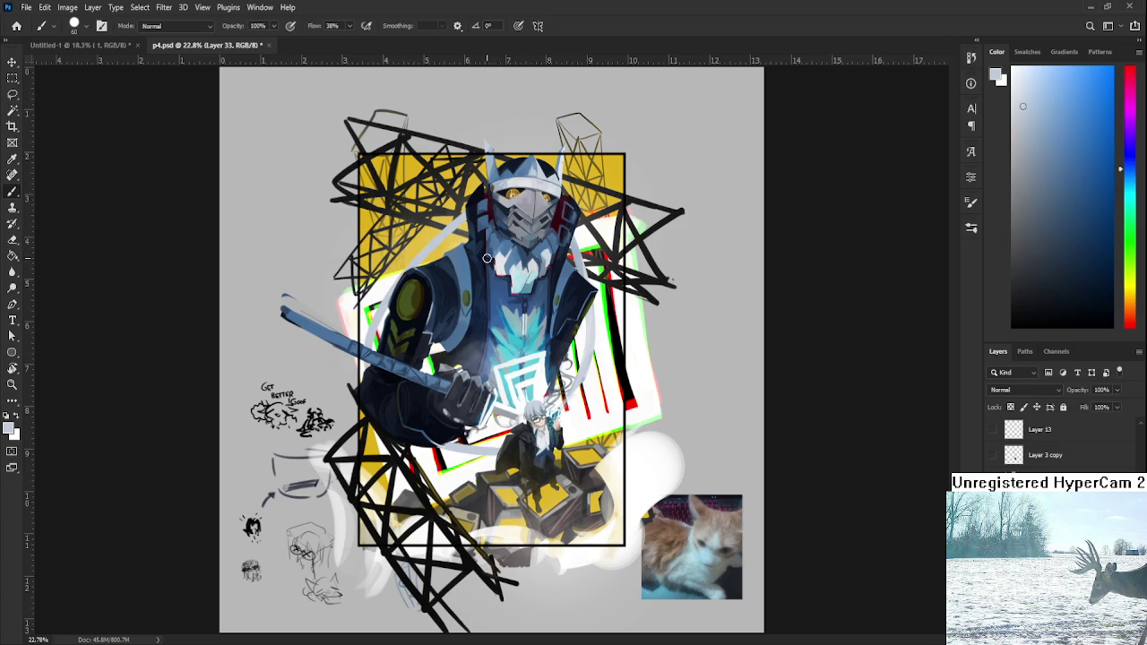
key(ctrl+z)
drag(463, 213, 369, 349)
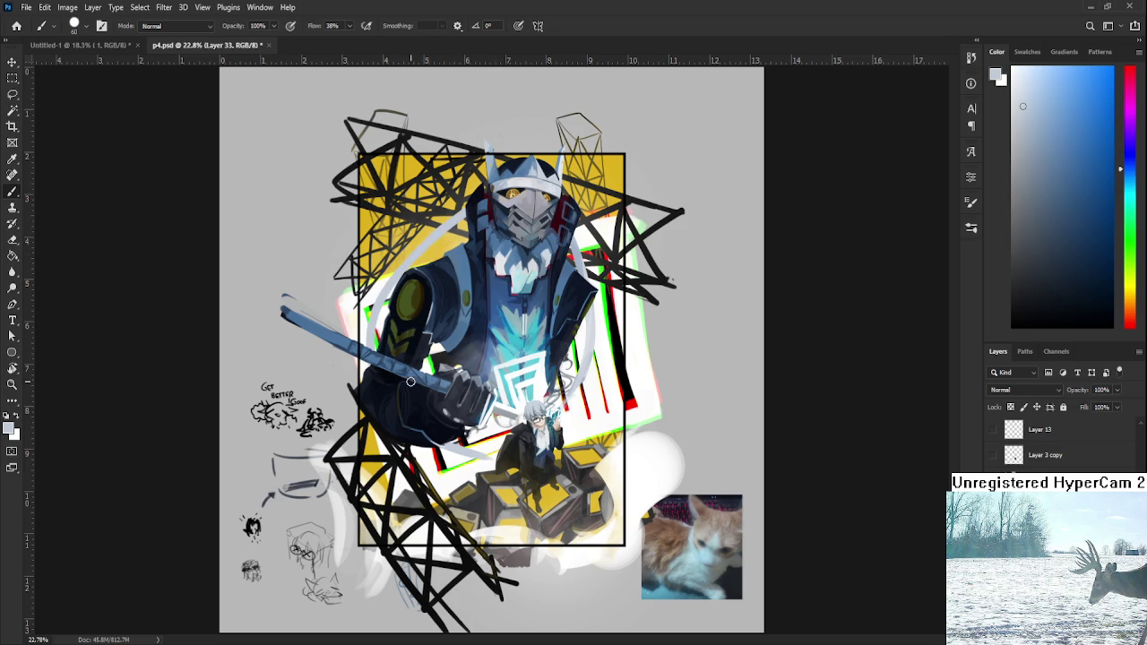
- Sample lighter blues from the chest, helmet and torso, then a pale near-white colour
alt+click(592, 340)
alt+click(457, 256)
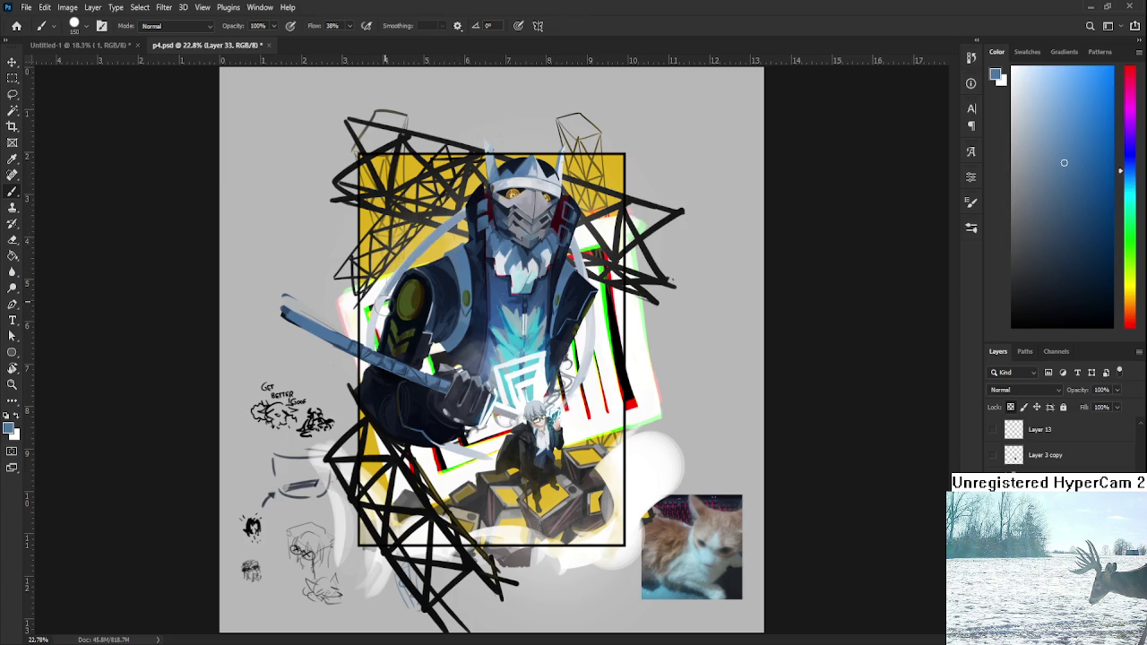
alt+click(459, 212)
alt+click(424, 247)
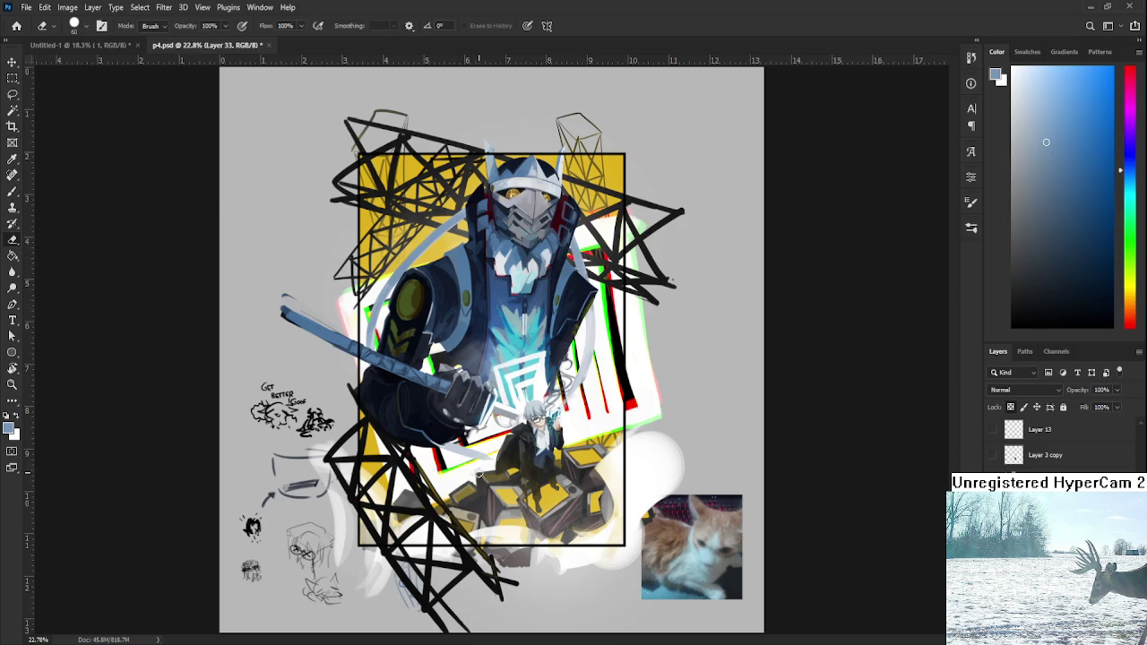
alt+click(465, 442)
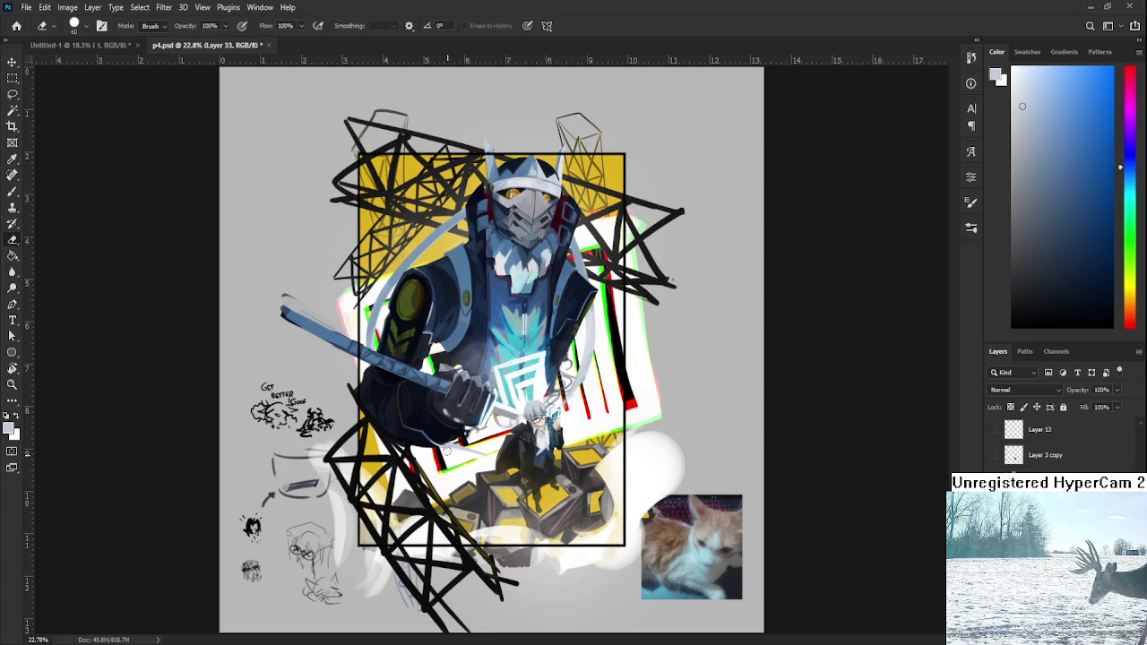
alt+click(471, 439)
key(e)
- Lasso the figure's right side and warp its pale arc leftward into a curve, then commit
key(l)
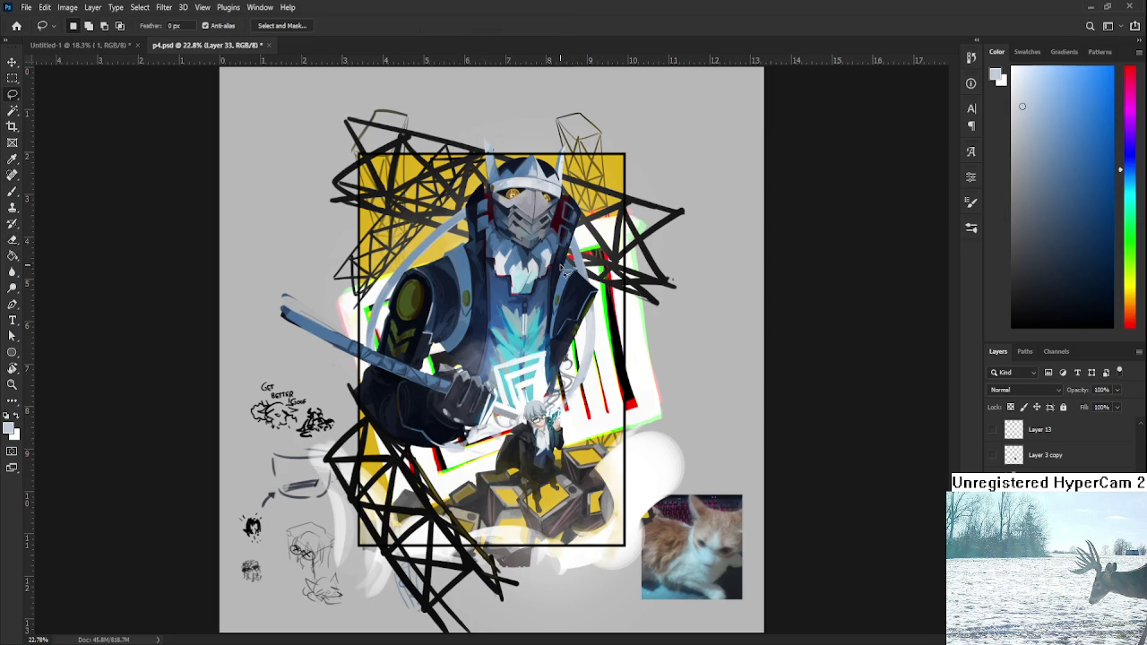
drag(544, 170, 543, 453)
key(ctrl+t)
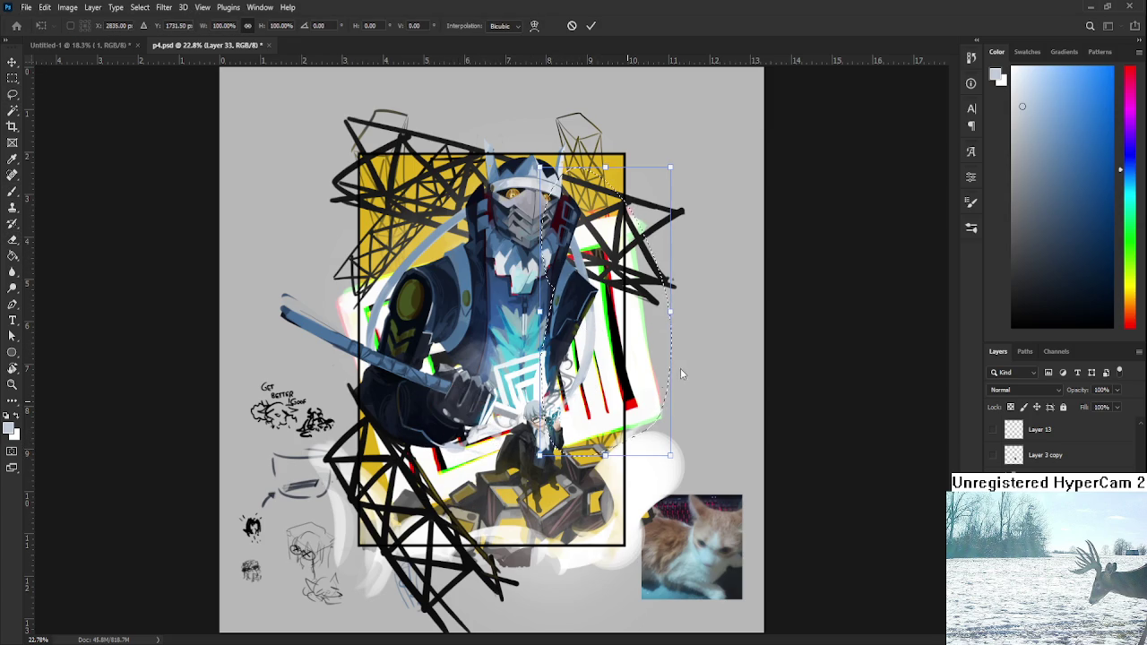
click(534, 25)
mouse_move(648, 311)
mouse_down()
mouse_move(579, 334)
mouse_move(568, 391)
mouse_up()
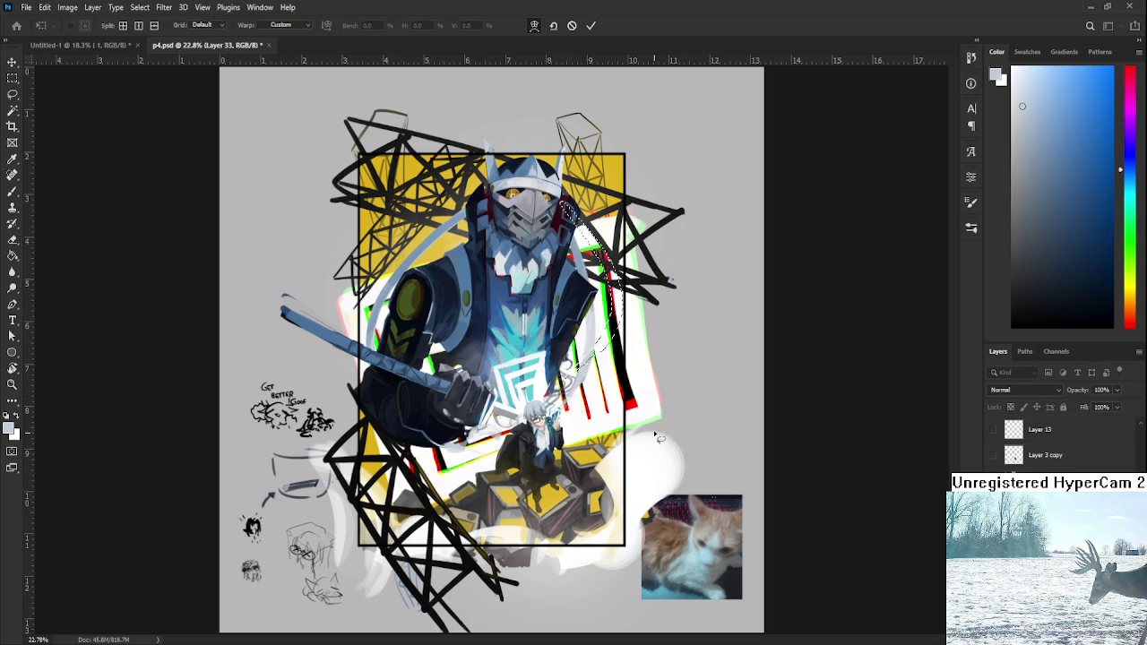
key(Return)
scroll(691, 421, down, 2)
key(e)
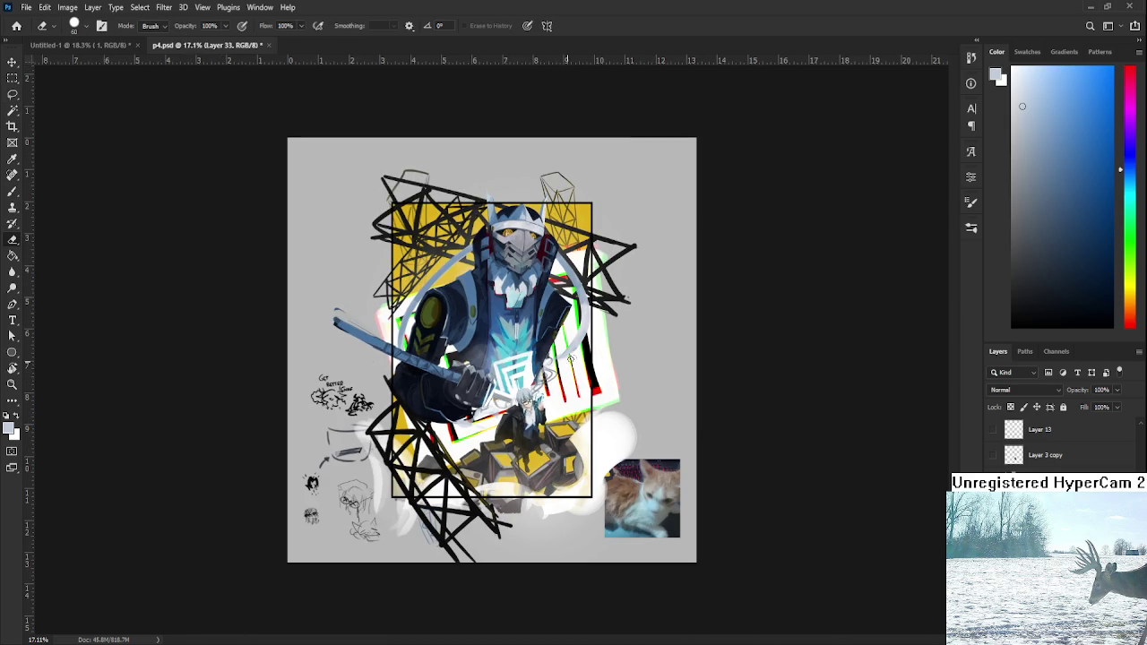
- Rotate the canvas view around and return it to upright at 0°
key(r)
drag(578, 303, 399, 311)
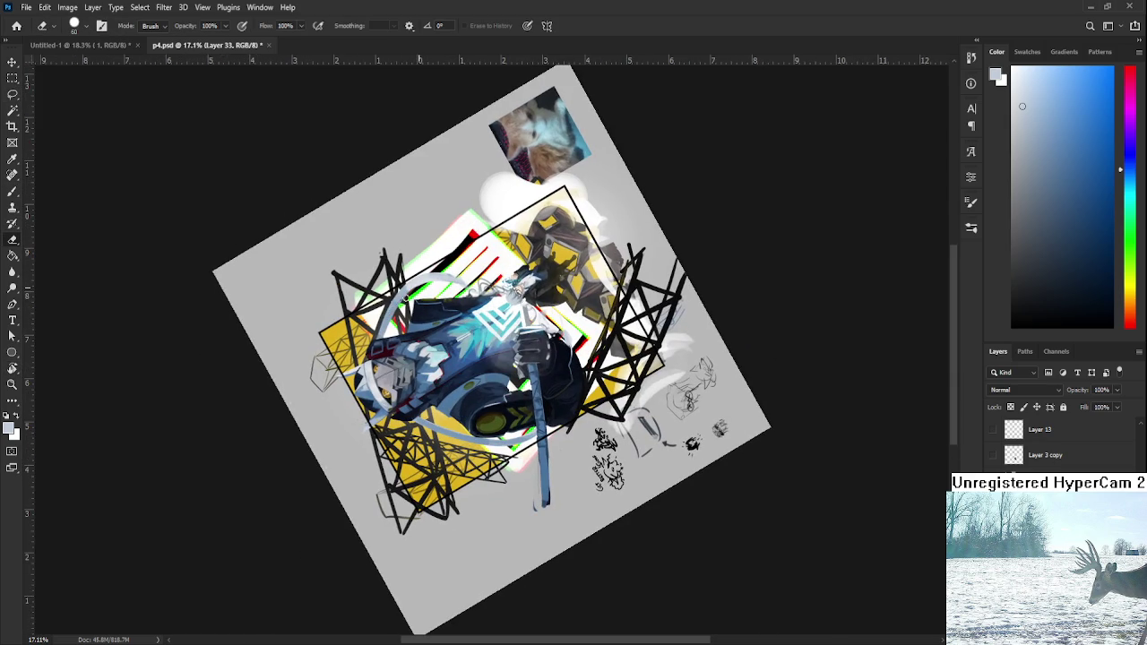
key(r)
drag(435, 313, 555, 332)
drag(505, 421, 538, 430)
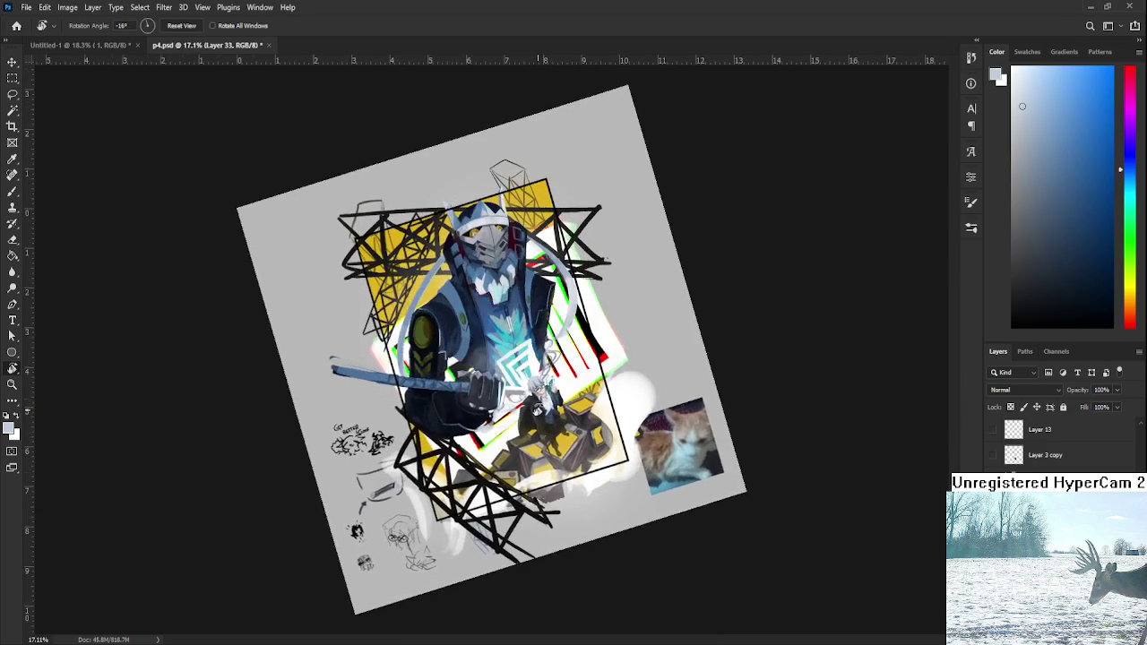
drag(603, 366, 573, 394)
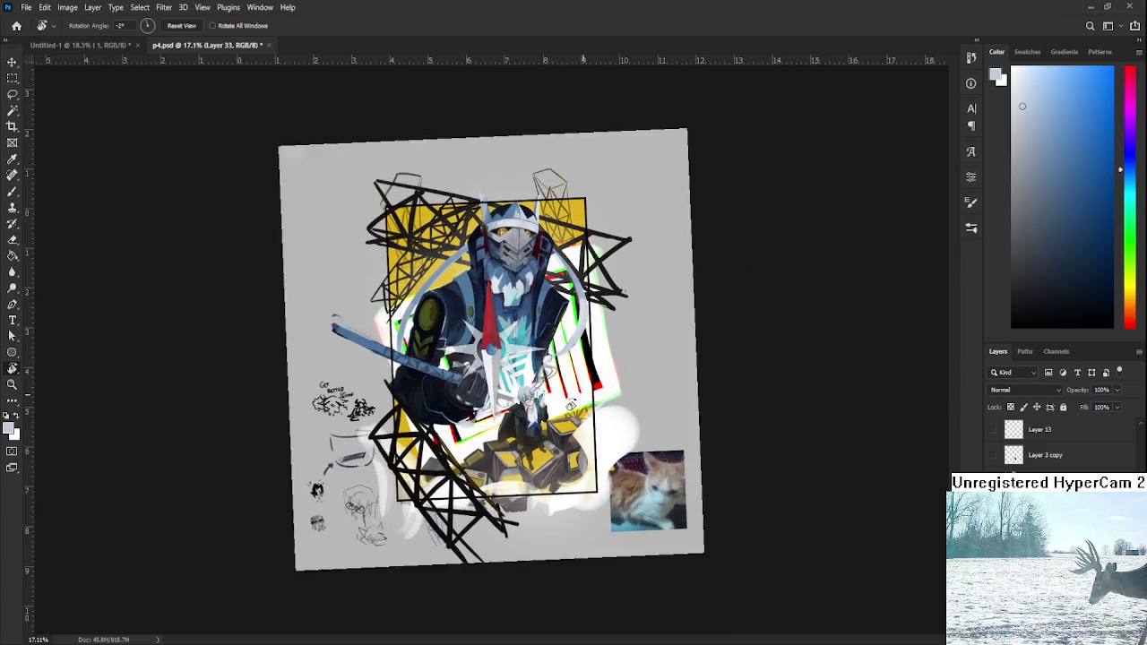
- Lasso the left part of the artwork around the sword arm and start a free transform
scroll(574, 394, down, 3)
scroll(574, 394, down, 2)
scroll(502, 341, up, 4)
scroll(473, 298, up, 5)
scroll(473, 299, down, 2)
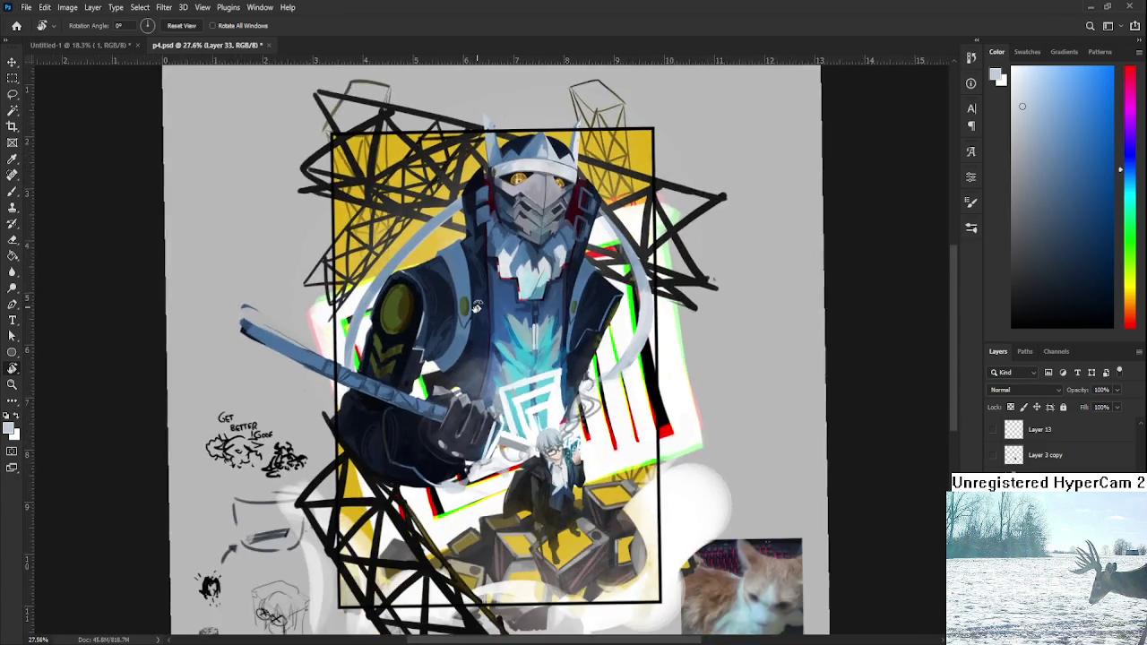
scroll(473, 298, down, 2)
key(l)
mouse_move(484, 296)
mouse_down()
mouse_move(433, 576)
mouse_move(488, 305)
mouse_up()
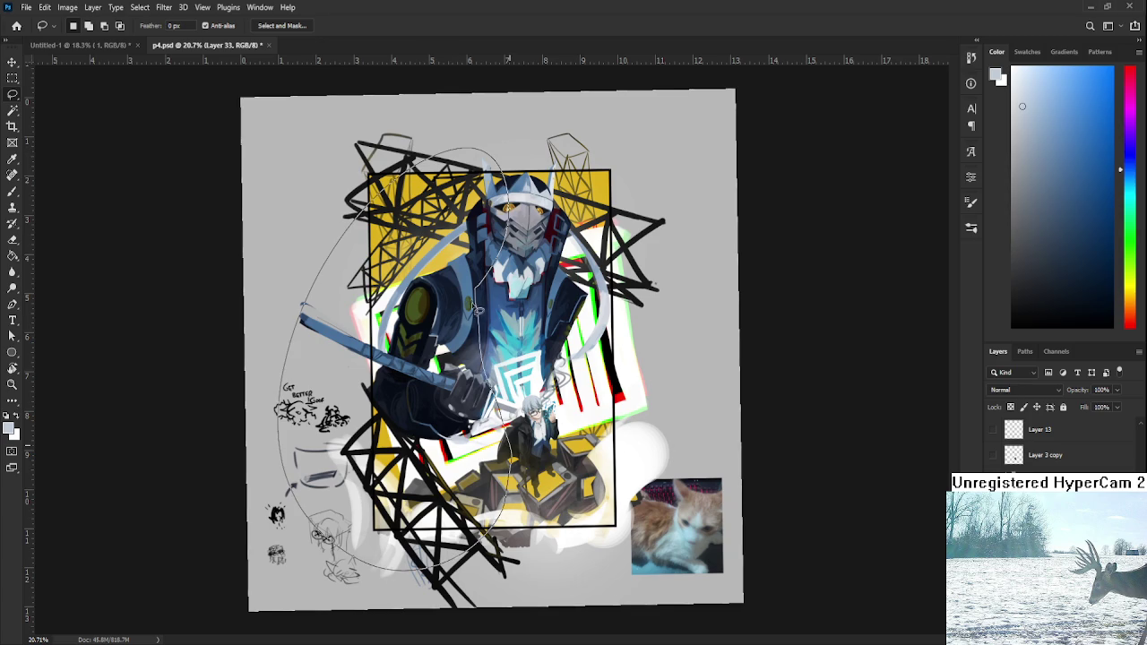
key(ctrl+t)
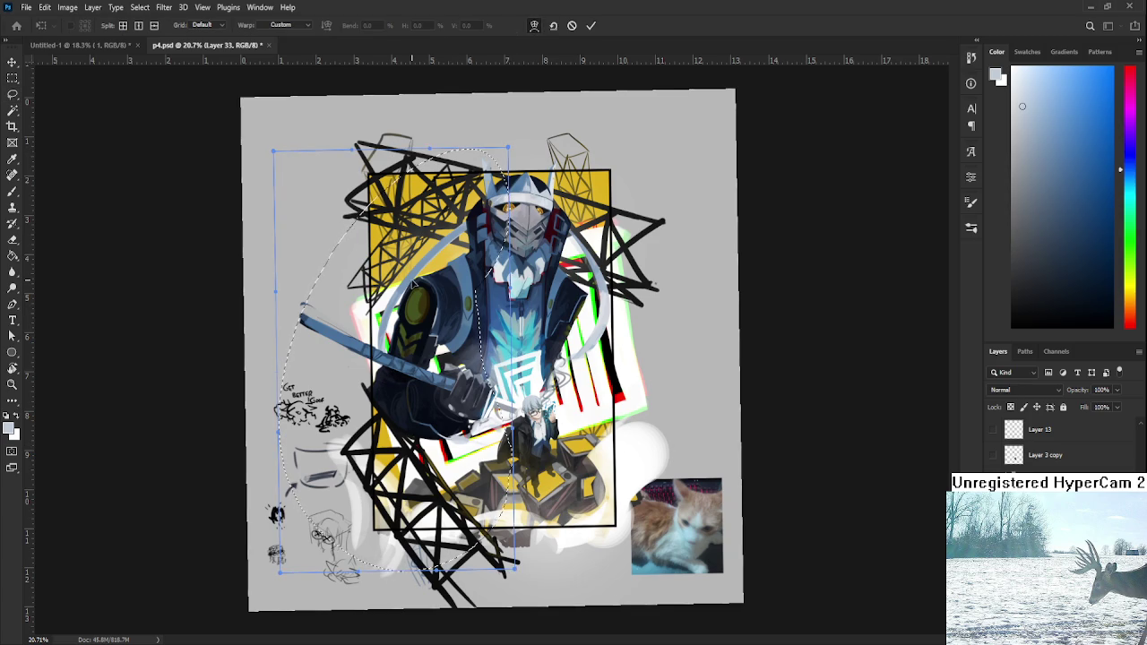
- Warp the left arc by pulling the sword-arm area down-left, then back toward the lower right, and commit
key(ctrl+alt+w)
drag(405, 263, 368, 396)
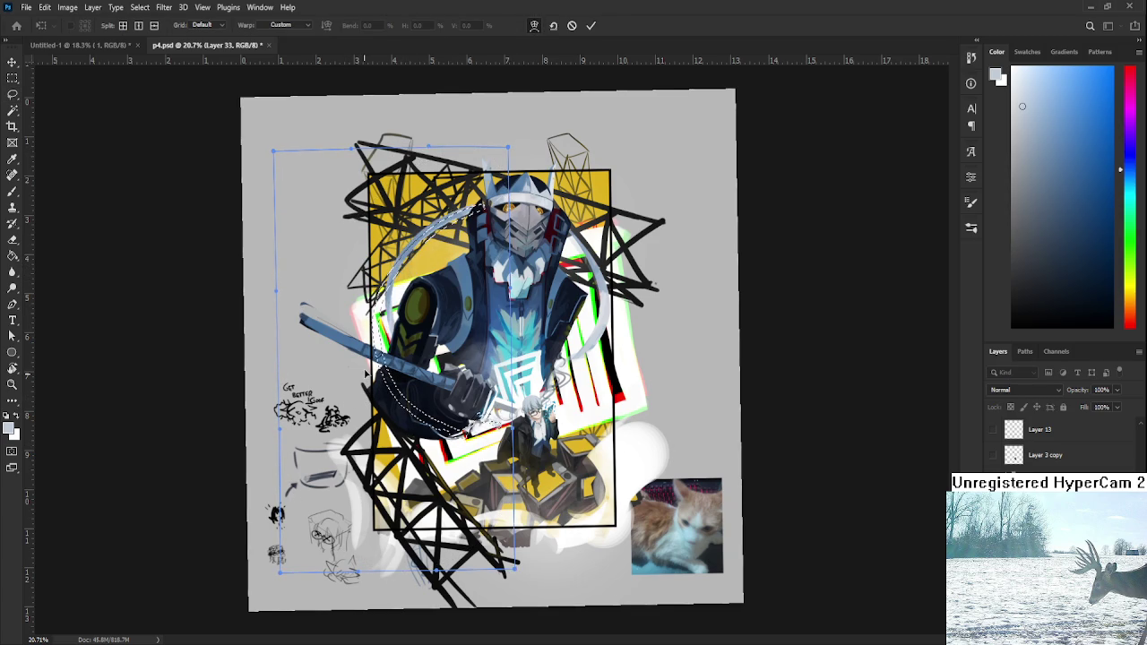
mouse_move(370, 394)
mouse_down()
mouse_move(473, 468)
mouse_move(448, 359)
mouse_up()
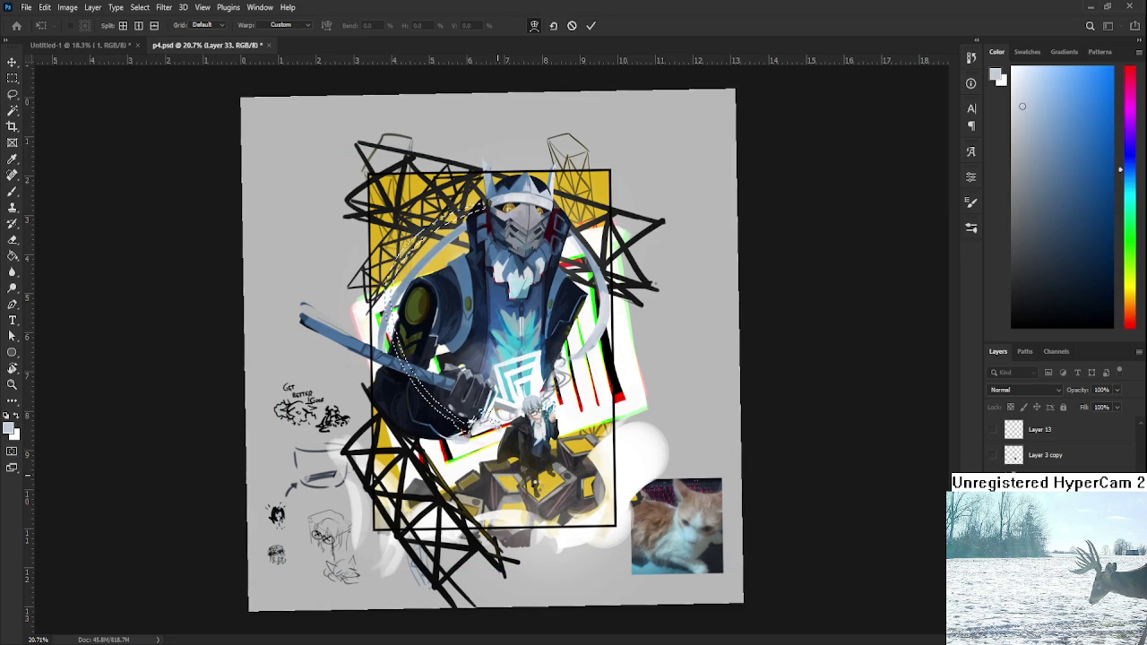
key(Return)
scroll(445, 313, down, 2)
scroll(445, 314, up, 4)
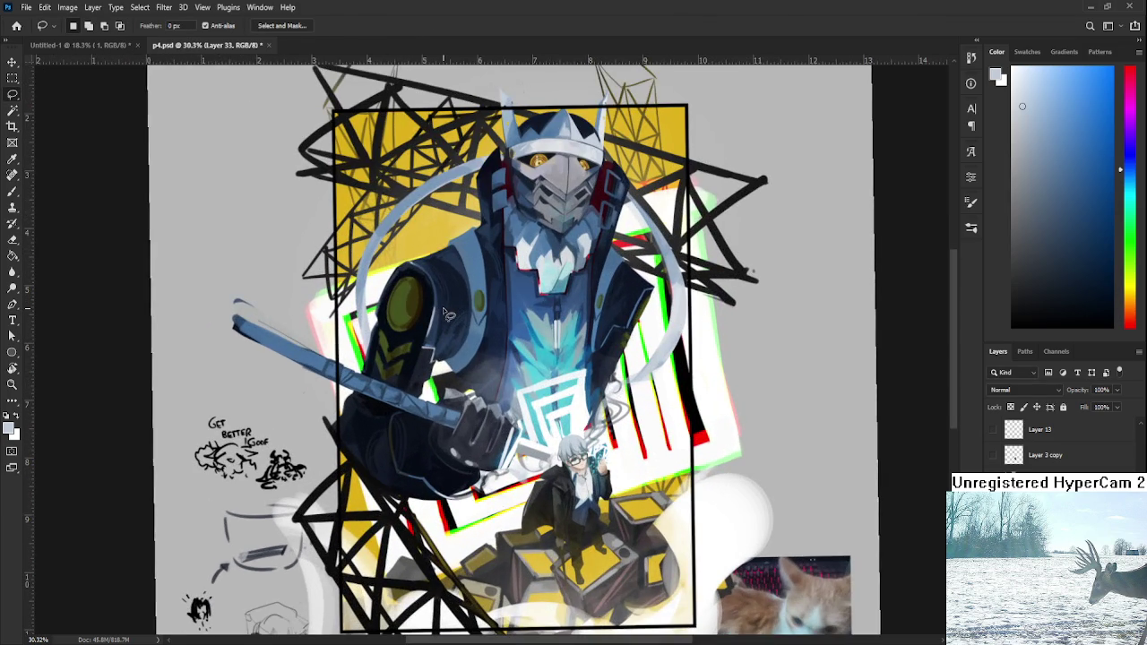
scroll(445, 313, down, 1)
scroll(448, 322, down, 2)
scroll(457, 336, down, 2)
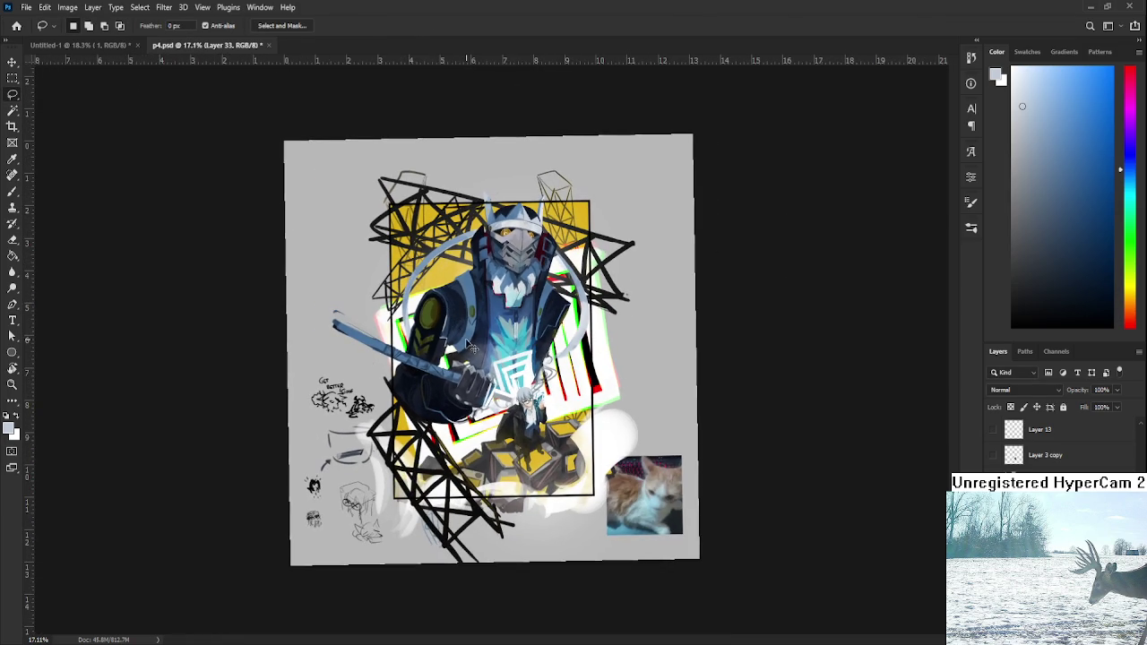
scroll(459, 336, down, 2)
scroll(465, 328, up, 2)
scroll(487, 319, up, 2)
scroll(484, 309, up, 3)
scroll(472, 285, down, 1)
scroll(472, 285, down, 2)
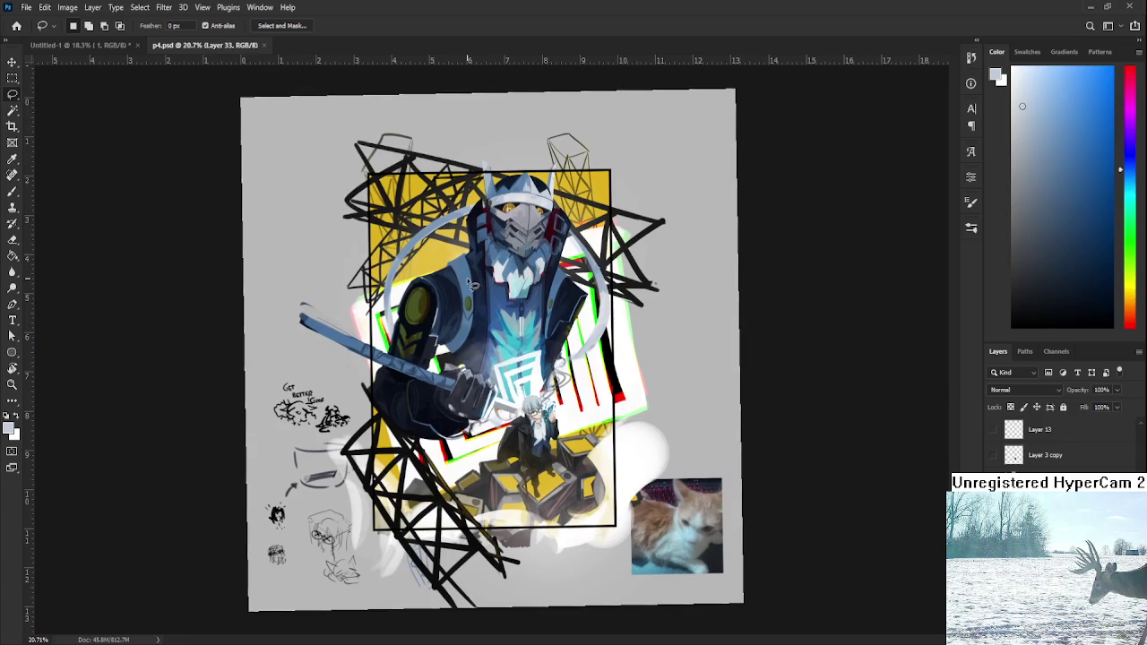
scroll(472, 285, down, 1)
scroll(484, 285, up, 1)
scroll(506, 285, up, 1)
scroll(538, 287, down, 2)
- Lasso the right side, warp its arc upward, commit and deselect
mouse_move(512, 373)
mouse_down()
mouse_move(722, 375)
mouse_move(507, 500)
mouse_up()
key(ctrl+t)
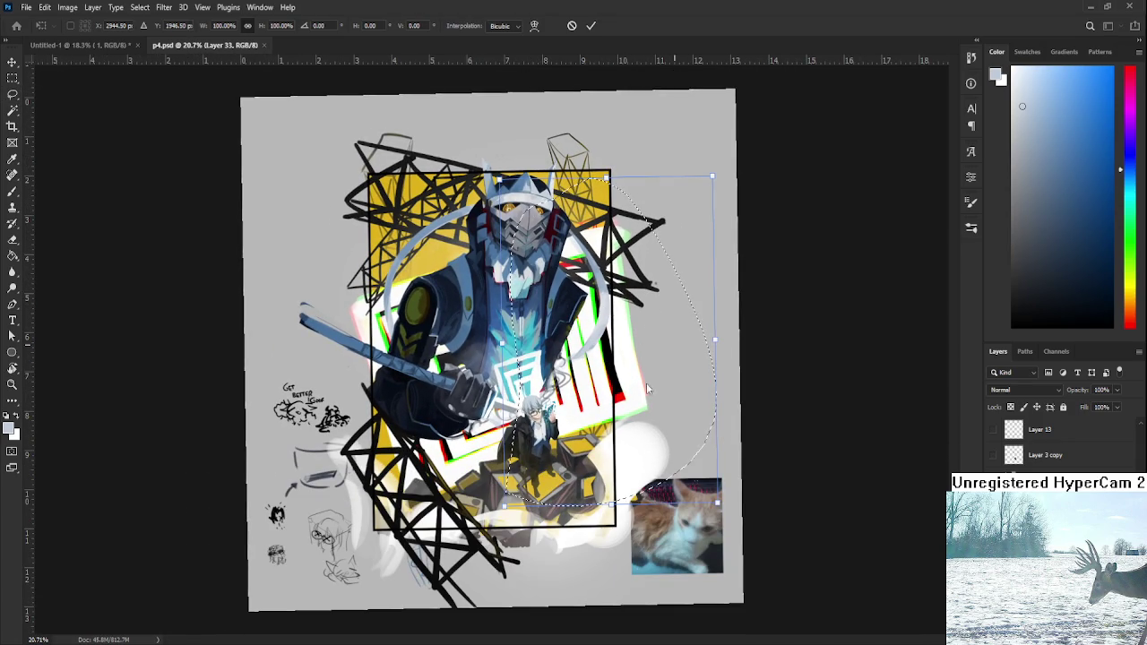
drag(603, 365, 607, 327)
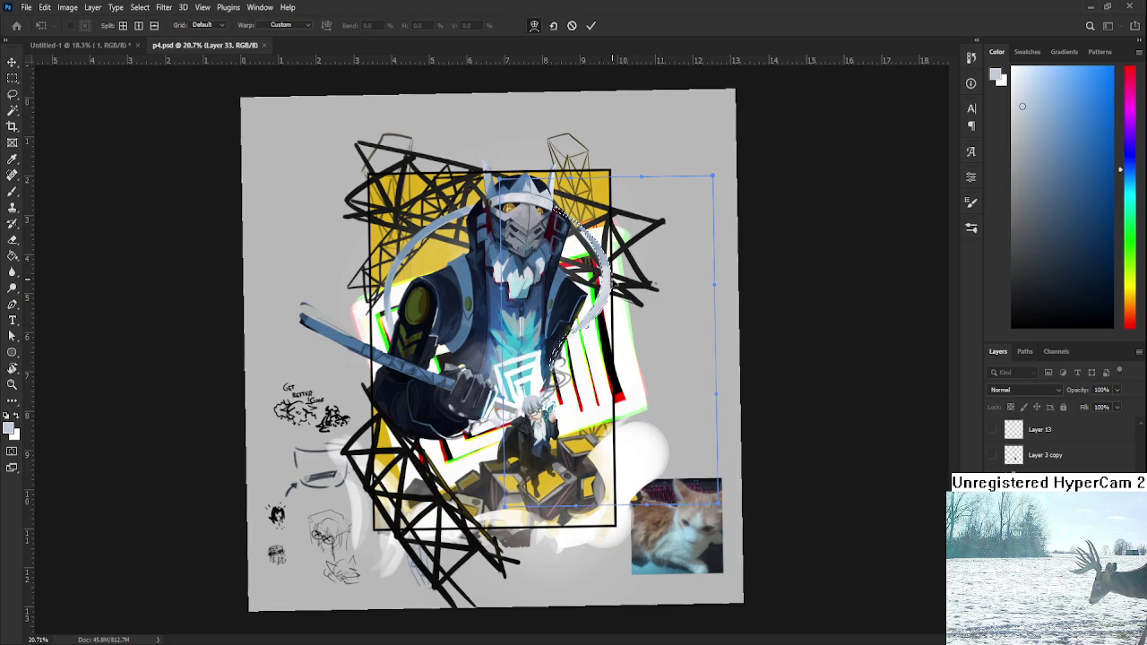
key(Return)
key(ctrl+d)
scroll(490, 341, down, 2)
- Lasso the upper-left artwork and warp its top edge and helmet-shoulder arc into a tighter curve
drag(421, 439, 466, 295)
key(ctrl+t)
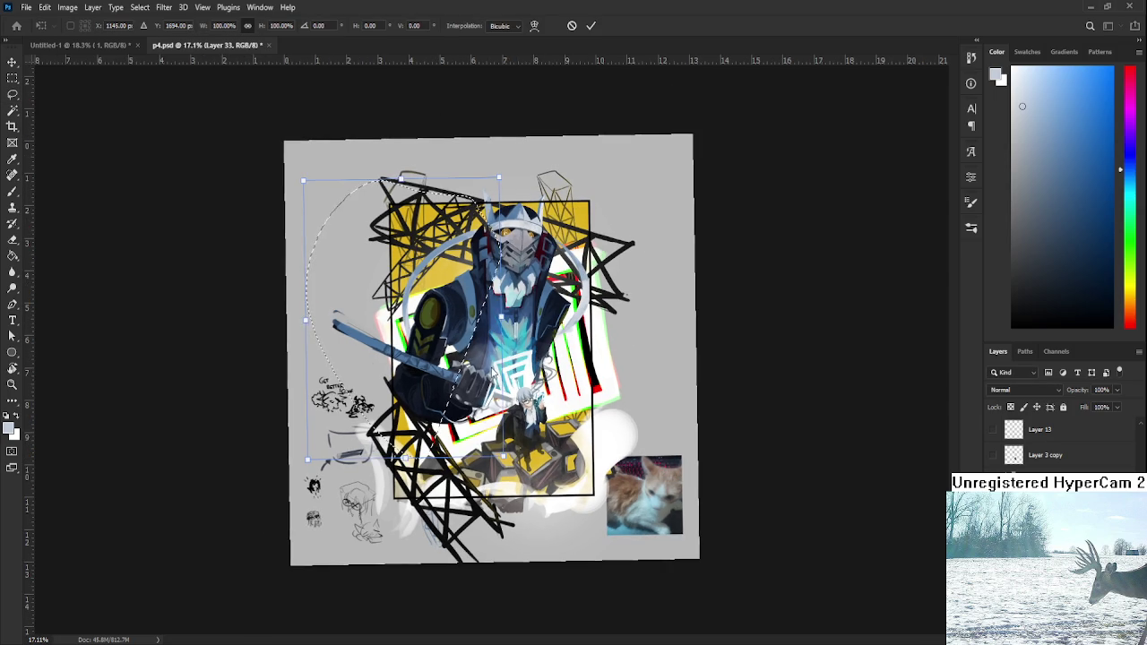
mouse_move(413, 343)
mouse_down()
mouse_move(428, 318)
mouse_move(405, 242)
mouse_up()
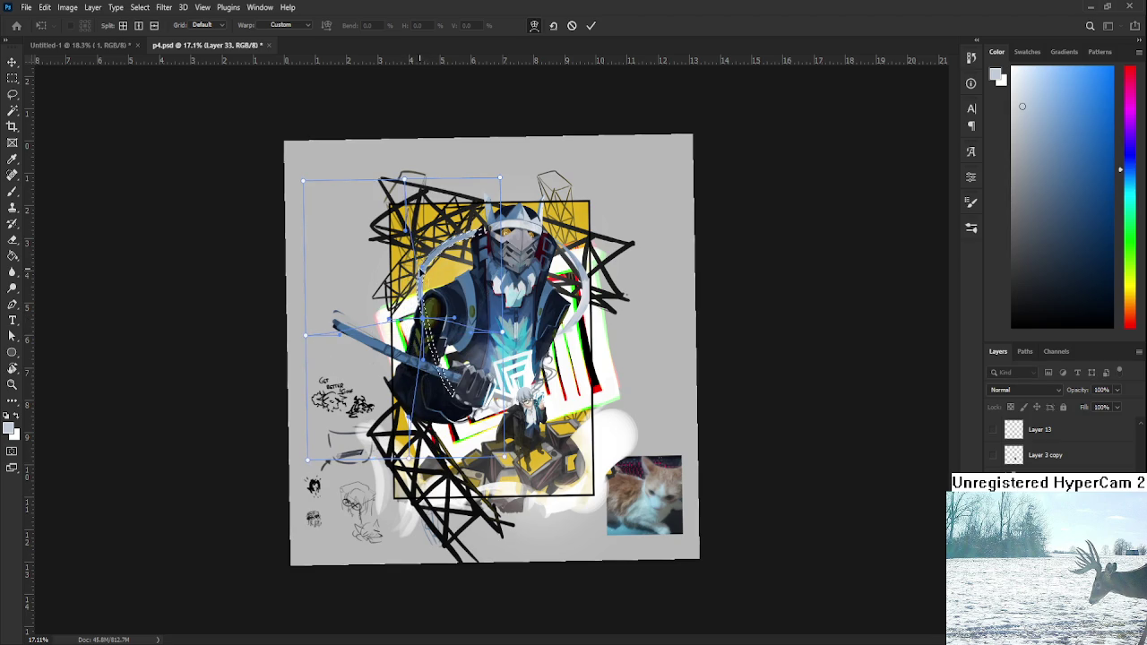
mouse_move(403, 188)
mouse_down()
mouse_move(408, 173)
mouse_move(443, 211)
mouse_up()
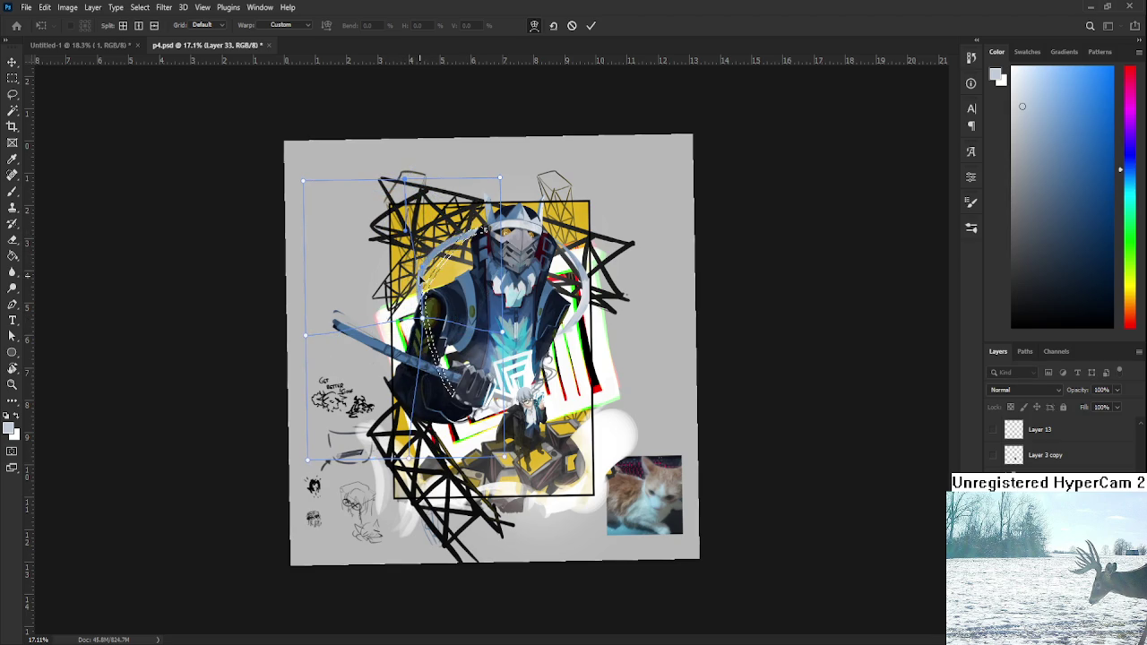
drag(456, 286, 371, 326)
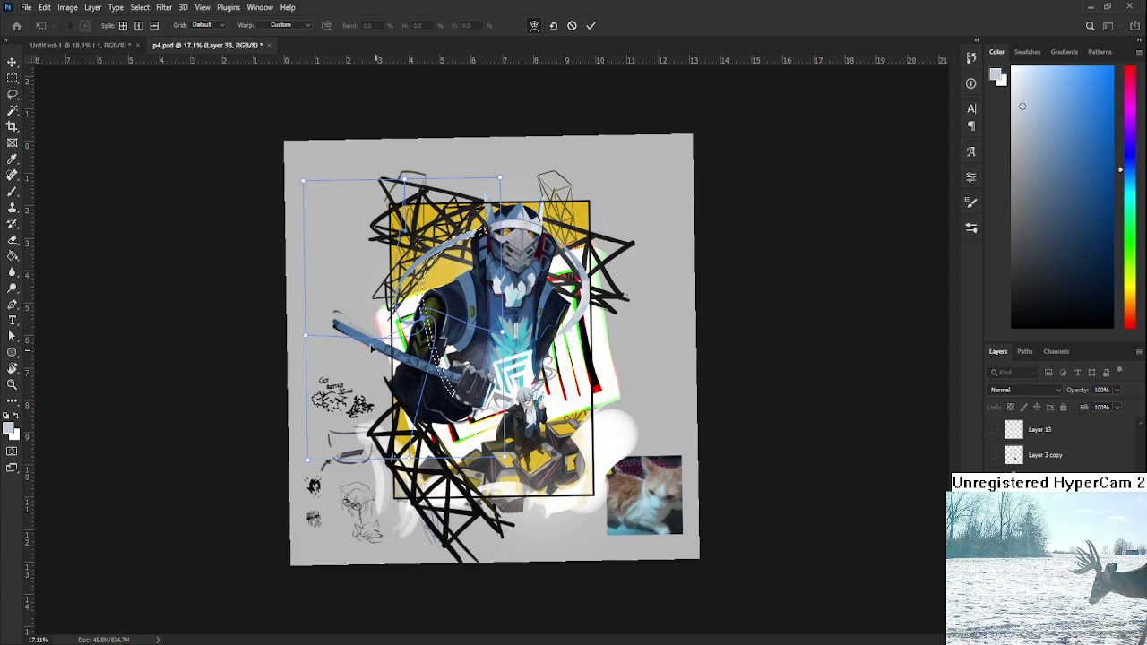
key(Return)
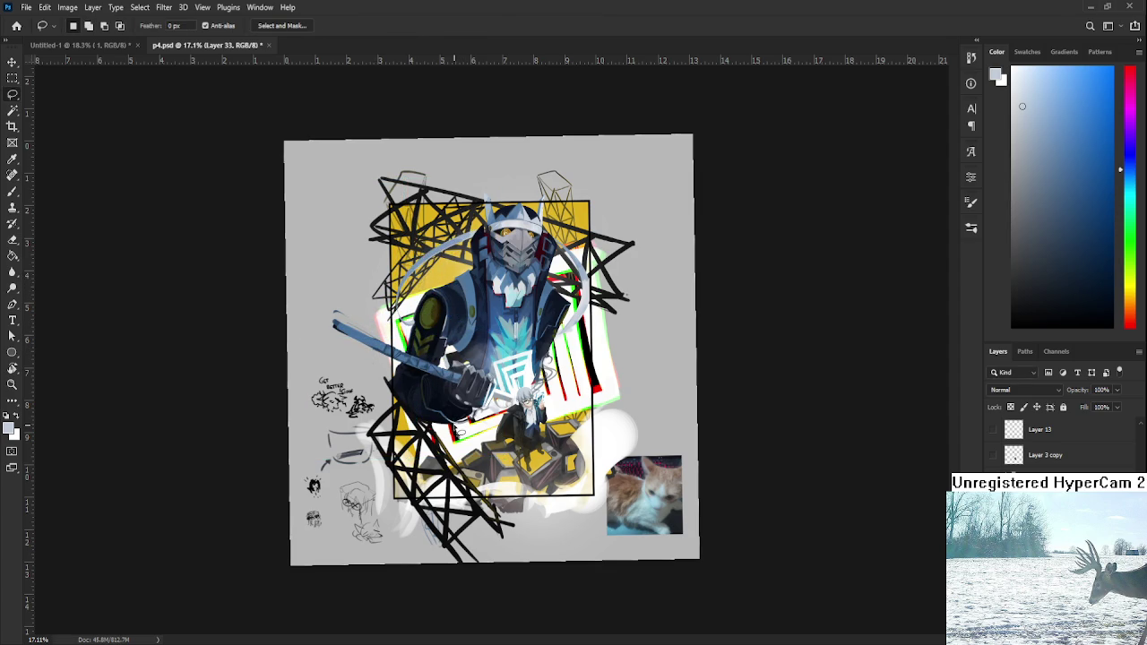
- Zoom around to inspect the warped artwork, then switch from the Brush to the Eraser
scroll(459, 432, down, 1)
scroll(459, 432, down, 1)
scroll(442, 354, up, 5)
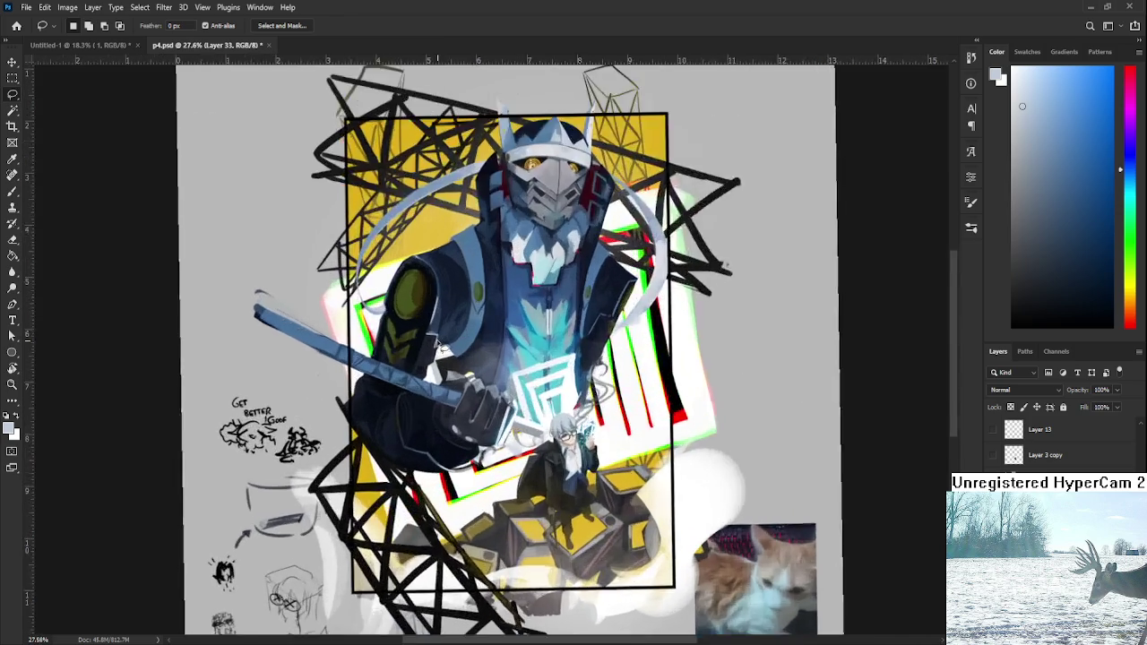
scroll(442, 354, up, 2)
scroll(446, 368, up, 2)
scroll(452, 394, up, 1)
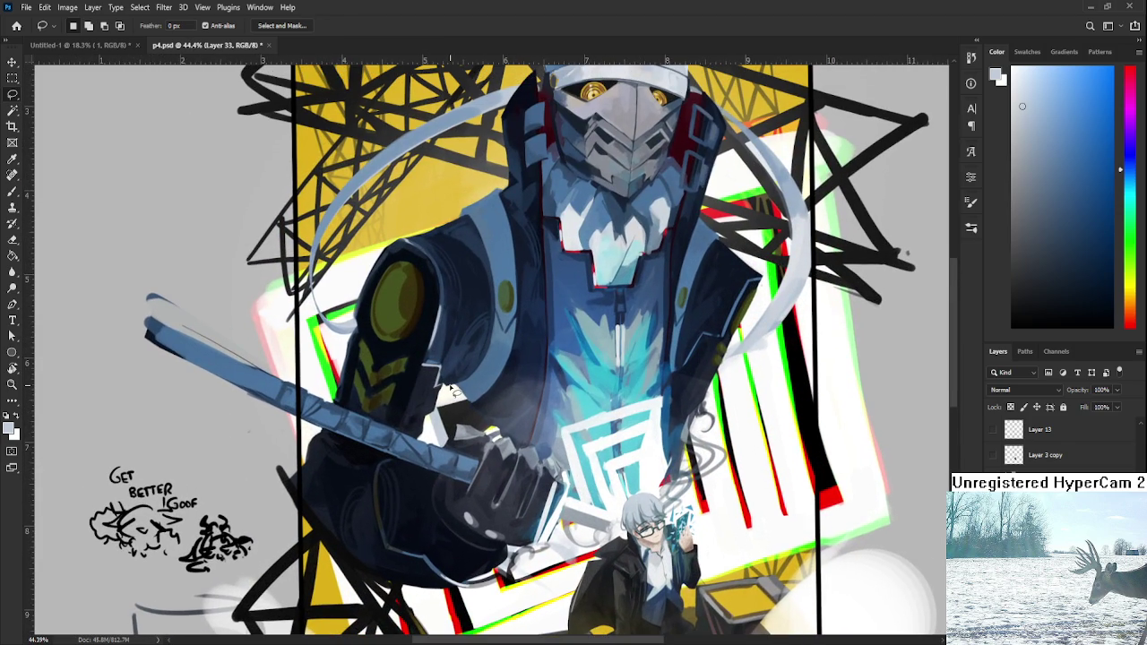
scroll(452, 390, down, 2)
scroll(457, 387, down, 2)
scroll(461, 385, down, 3)
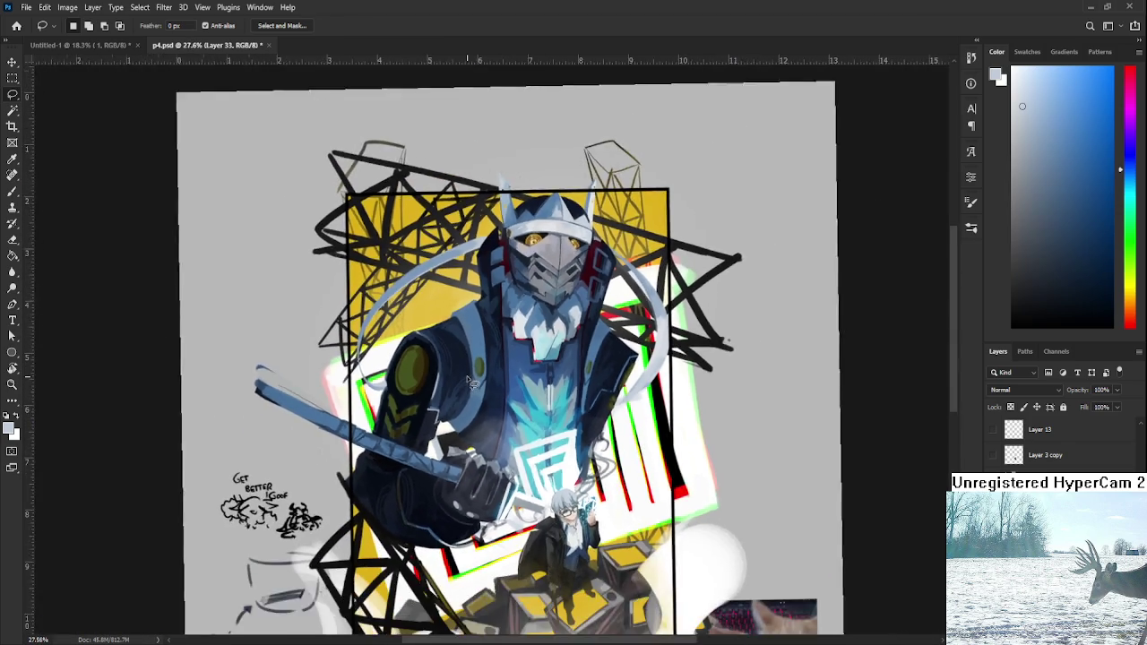
scroll(468, 382, down, 3)
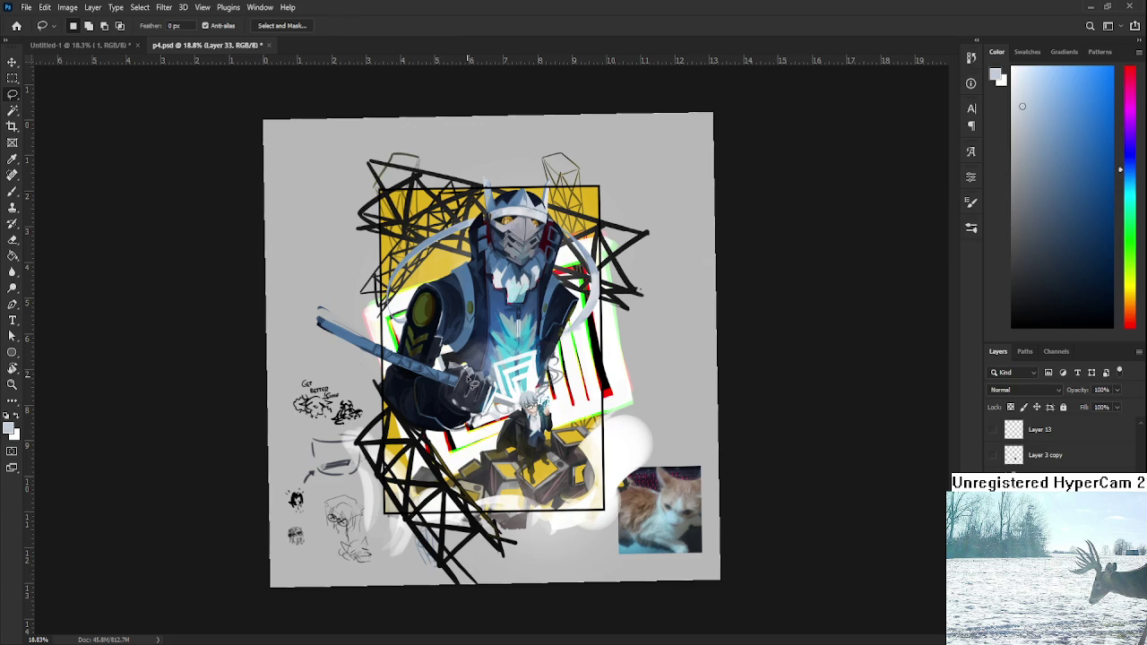
key(b)
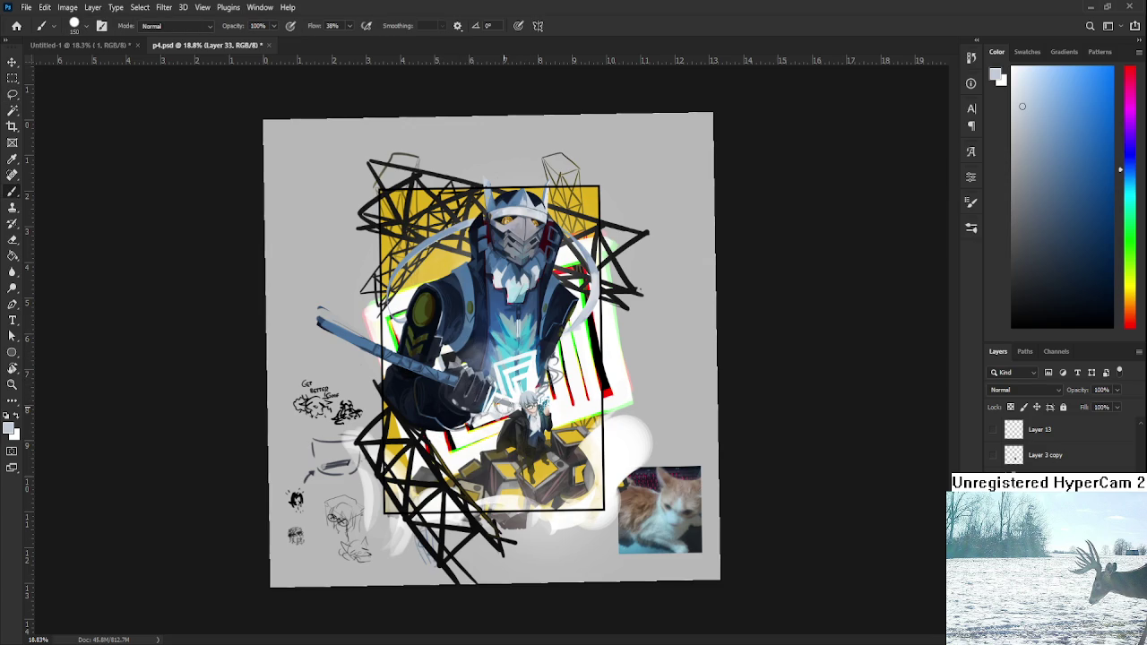
key(e)
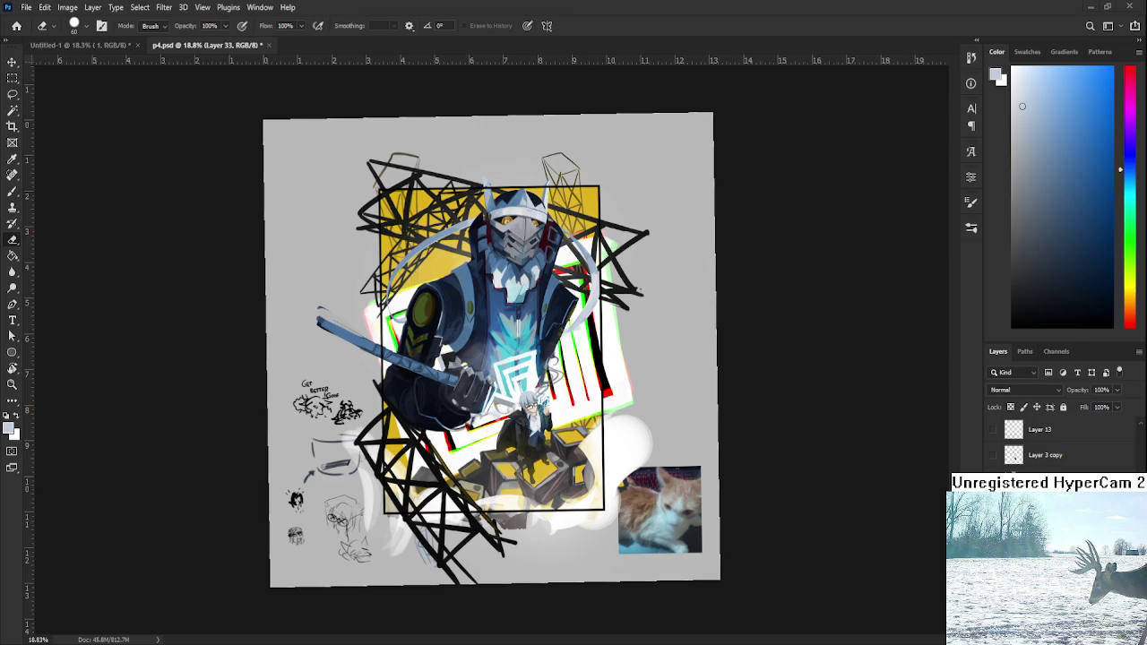
scroll(516, 344, up, 3)
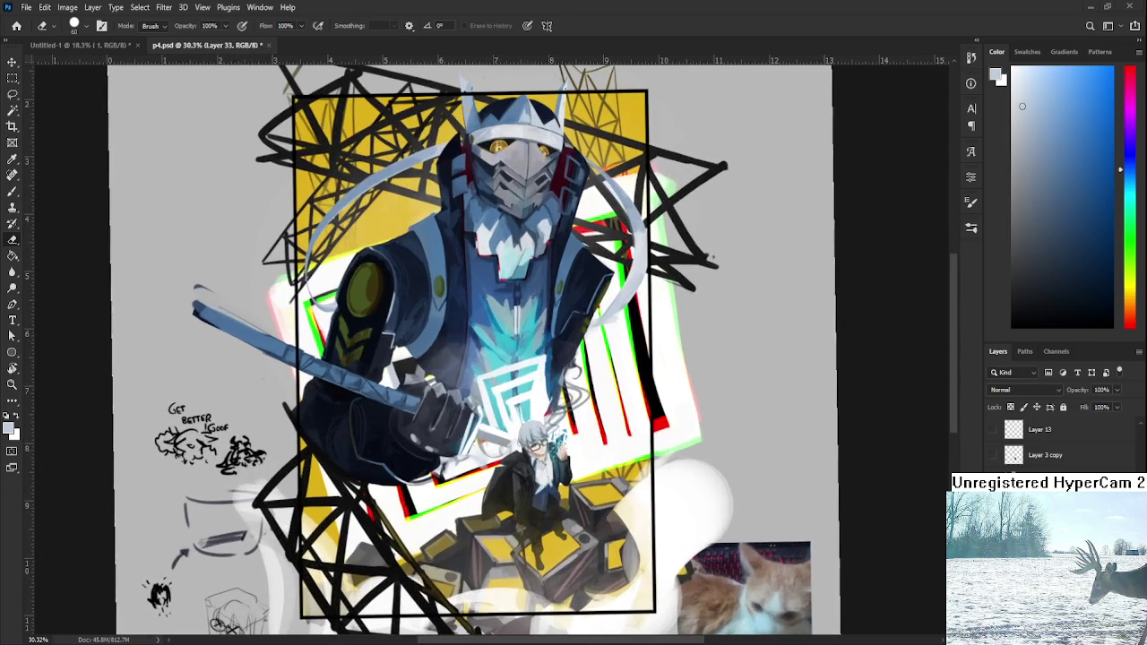
scroll(559, 296, down, 2)
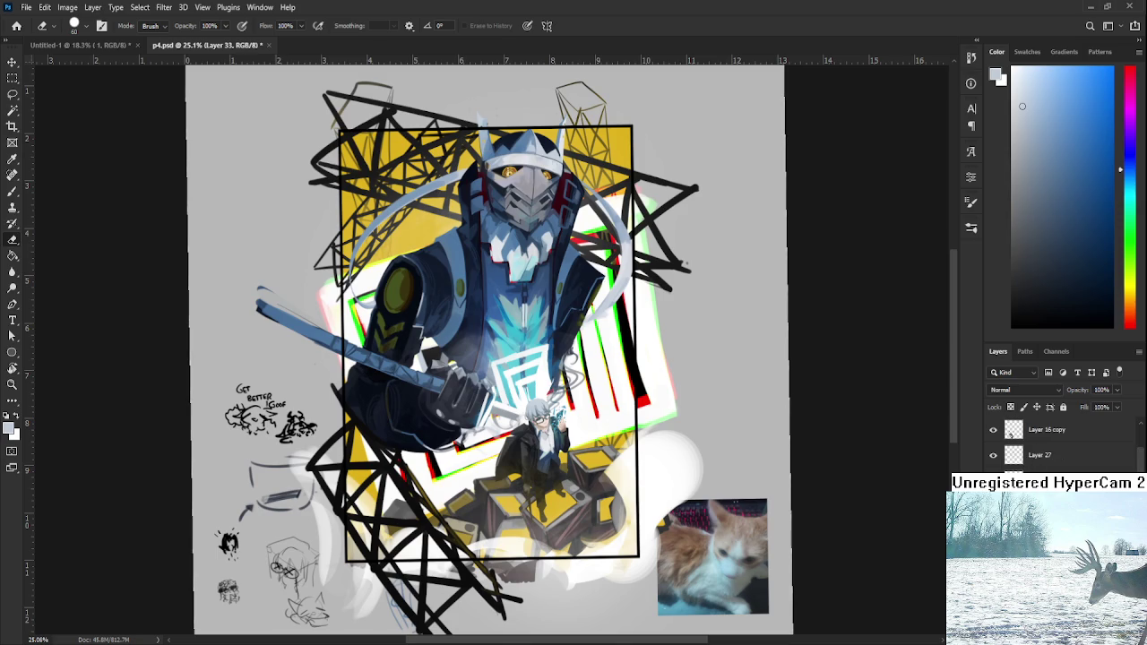
- Turn on the Curves 1 layer to tint the artwork purple
click(991, 456)
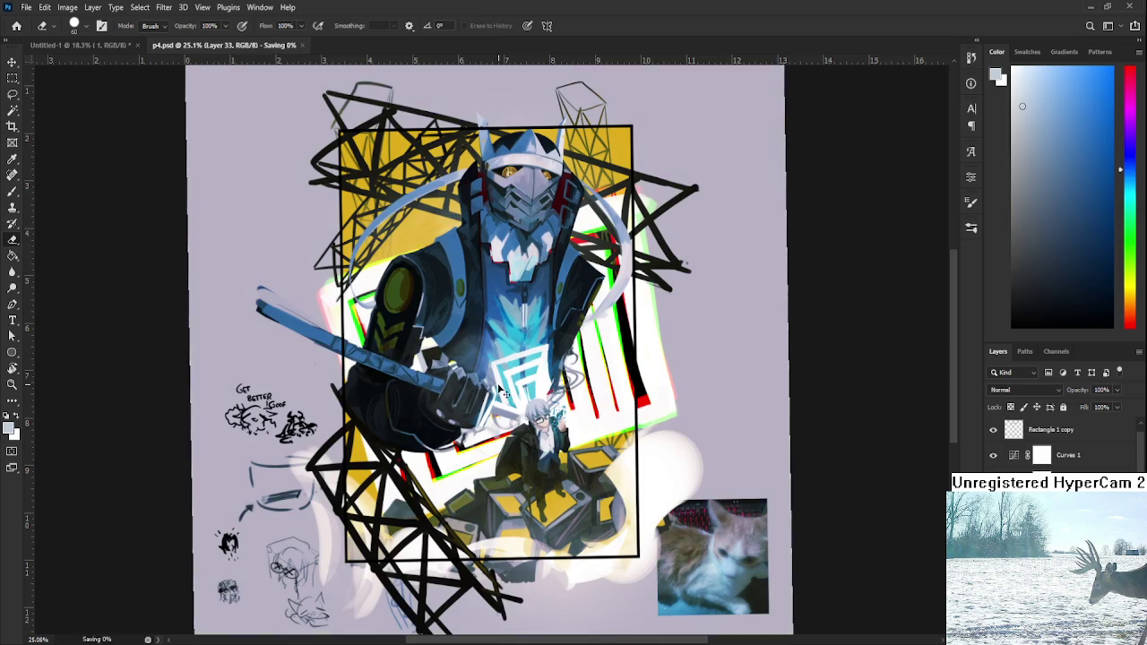
scroll(448, 385, down, 3)
scroll(448, 385, up, 1)
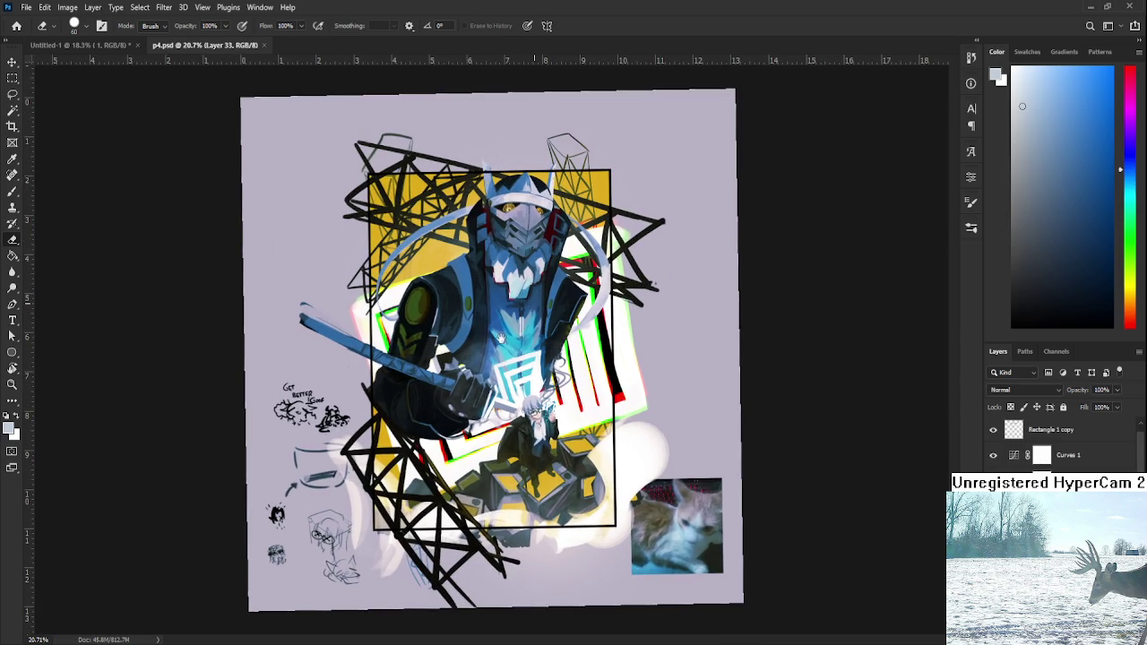
scroll(502, 339, up, 2)
scroll(445, 238, up, 5)
scroll(452, 242, down, 2)
scroll(474, 247, down, 2)
scroll(497, 250, down, 1)
scroll(492, 309, up, 2)
scroll(1057, 444, up, 1)
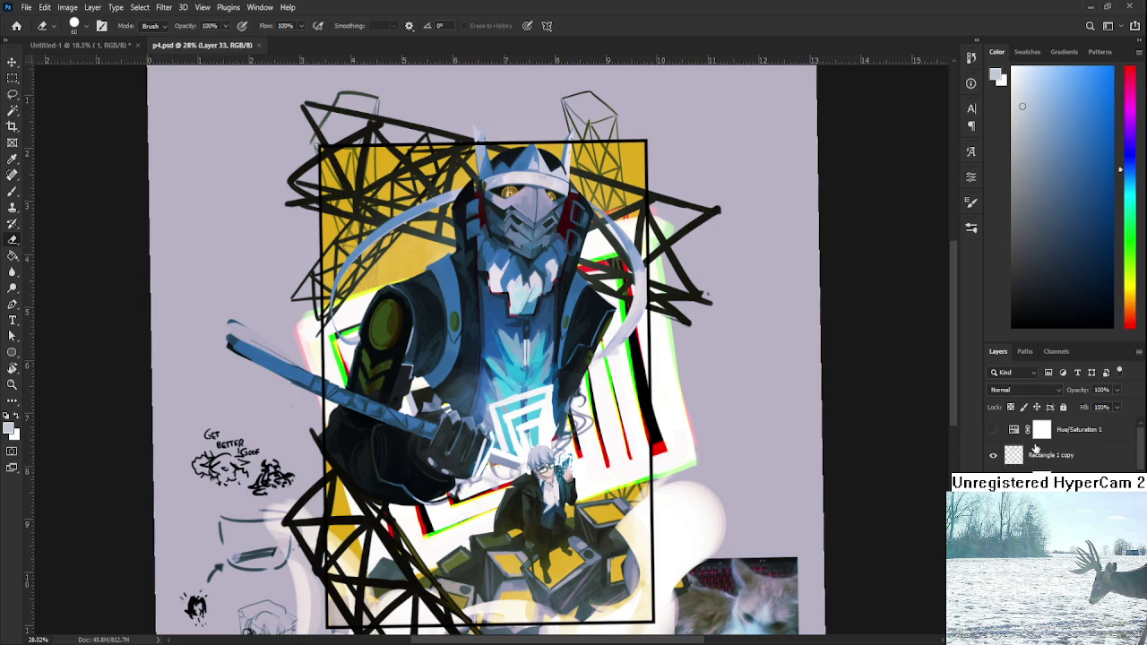
- Briefly preview the artwork in greyscale by toggling Hue/Saturation 1 on and off
click(993, 430)
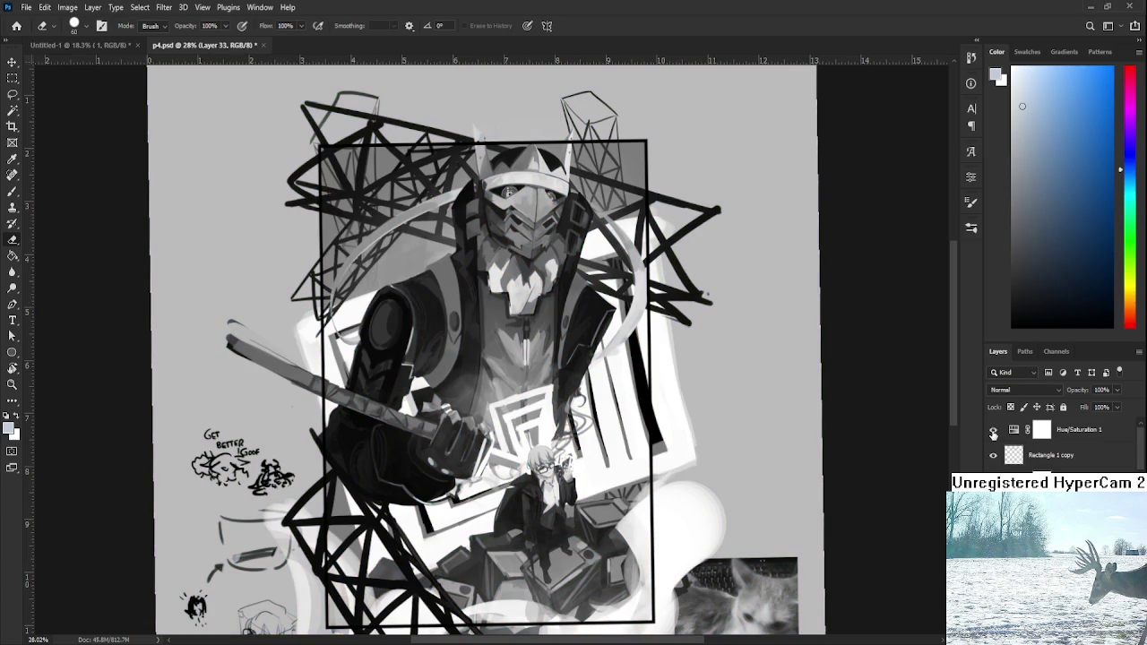
click(993, 430)
scroll(459, 361, down, 1)
scroll(460, 361, down, 2)
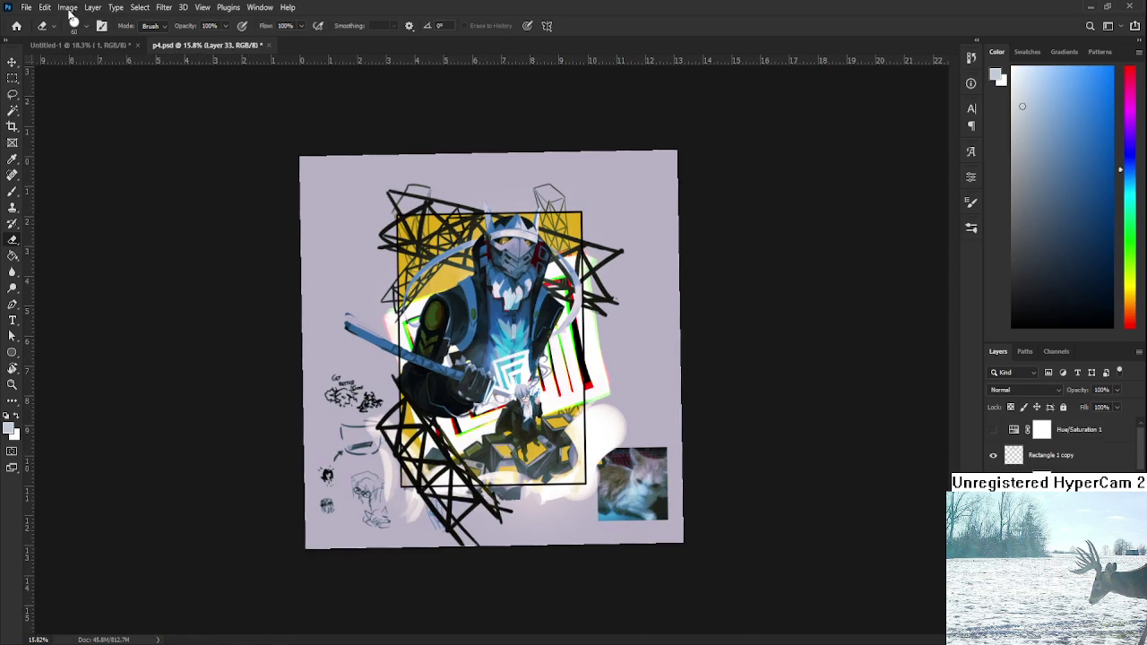
- Float the p4.psd window and resize it so the whole figure fits
drag(222, 43, 173, 62)
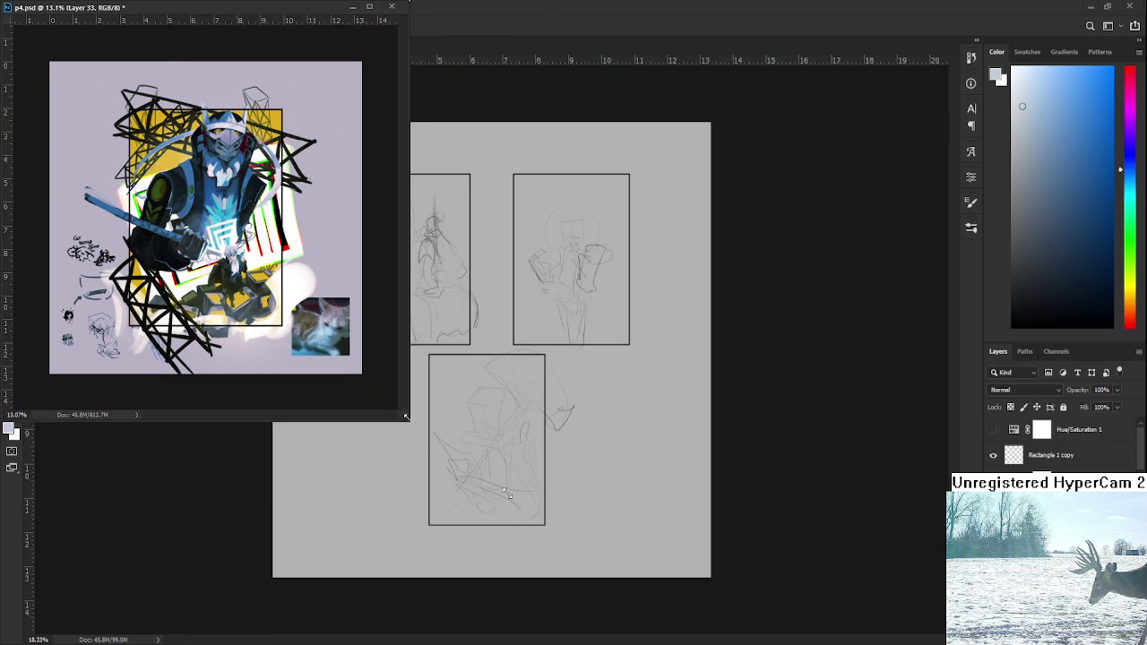
drag(408, 420, 231, 381)
scroll(150, 209, up, 5)
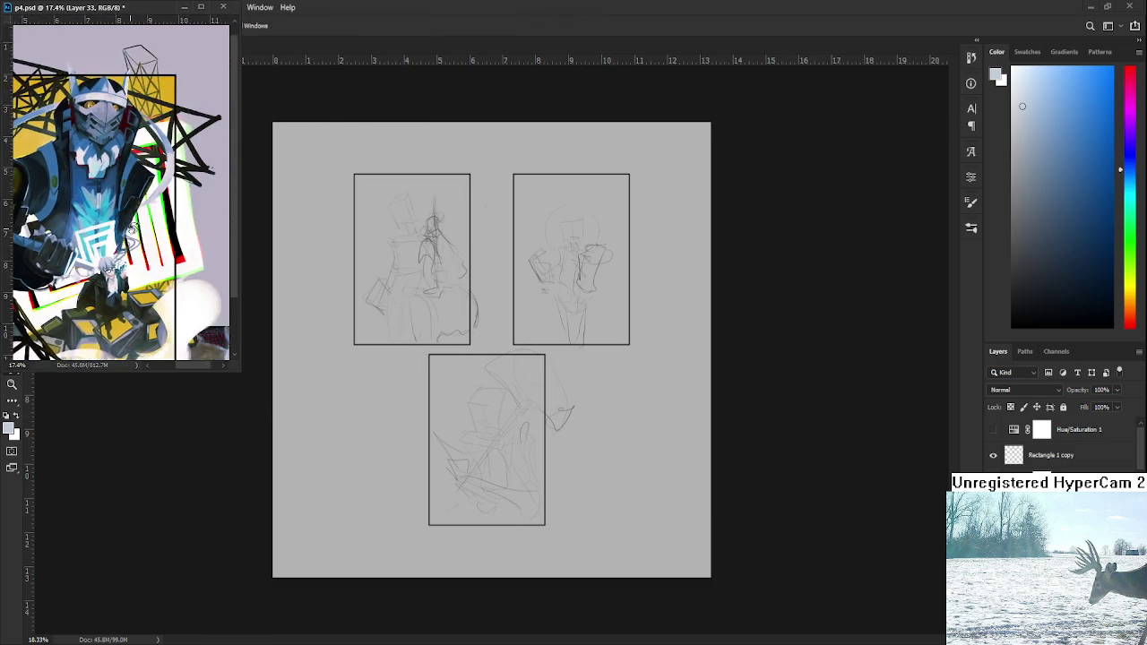
drag(251, 274, 273, 307)
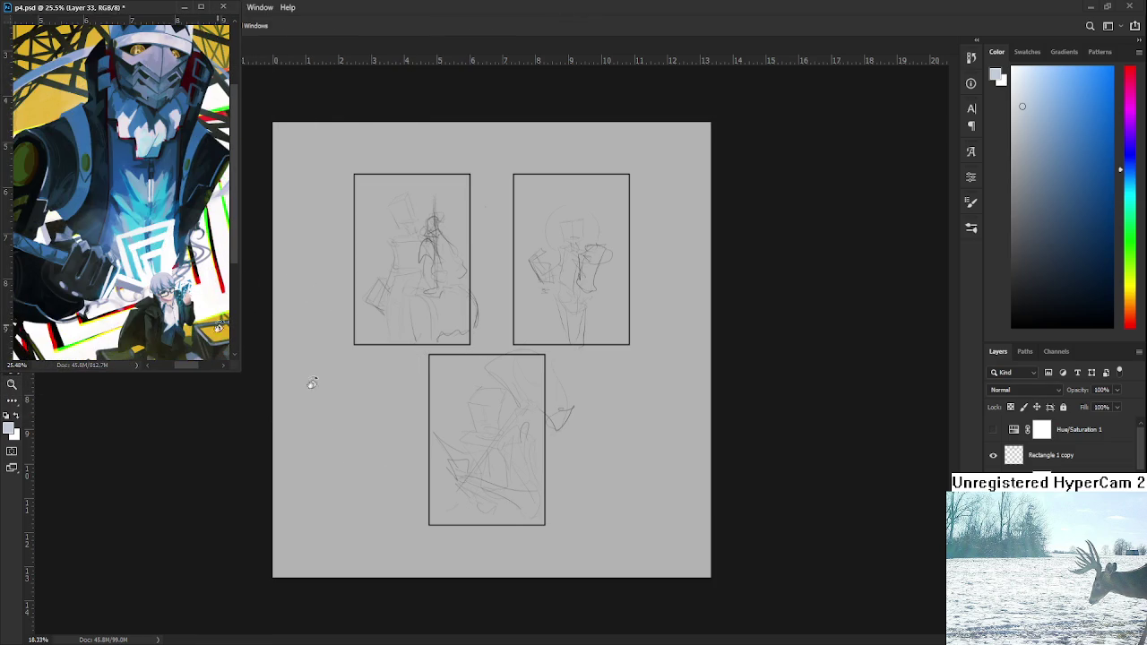
drag(236, 367, 270, 368)
scroll(139, 192, down, 2)
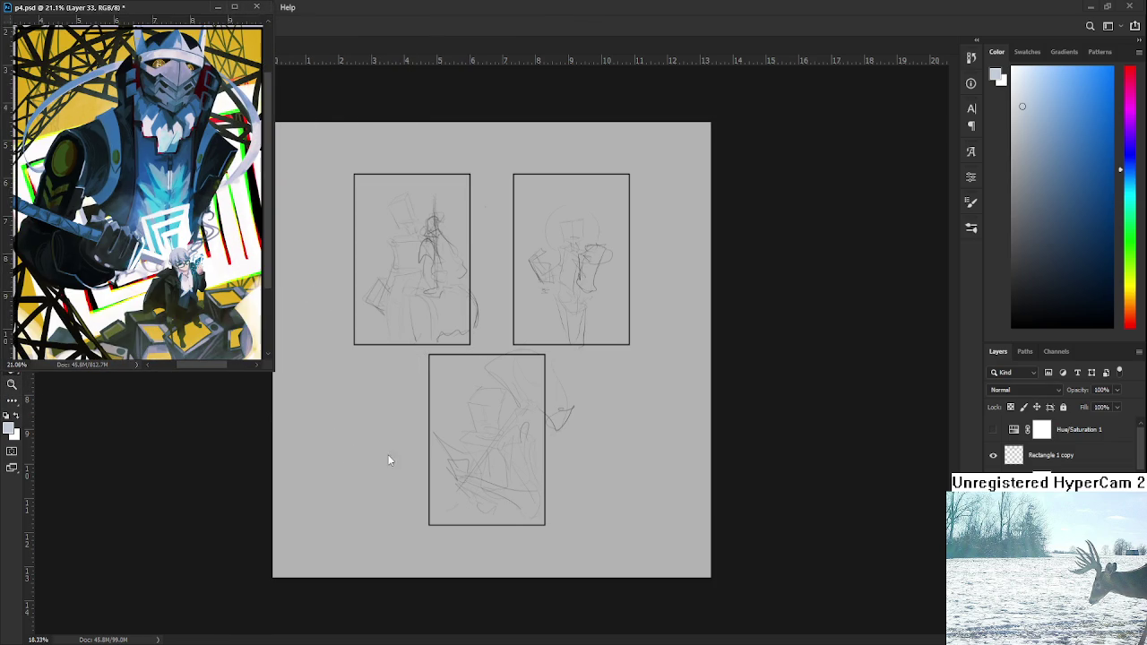
- Activate the thumbnail sheet briefly, then close p4.psd
click(363, 443)
drag(267, 368, 258, 361)
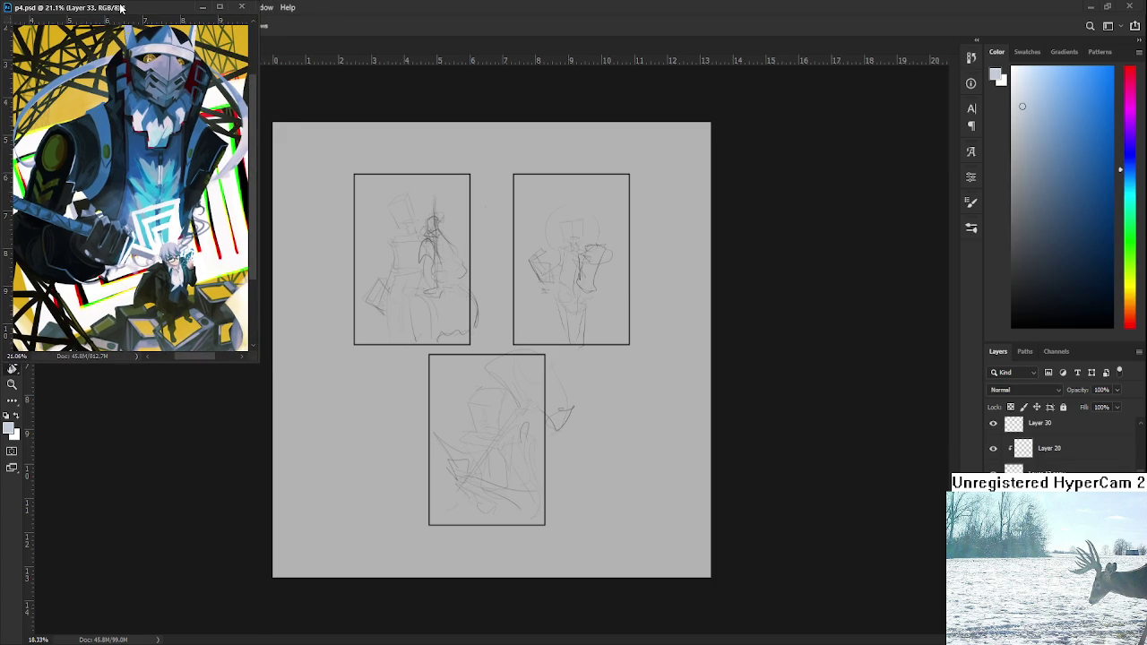
scroll(196, 192, down, 1)
scroll(195, 193, up, 1)
key(ctrl+w)
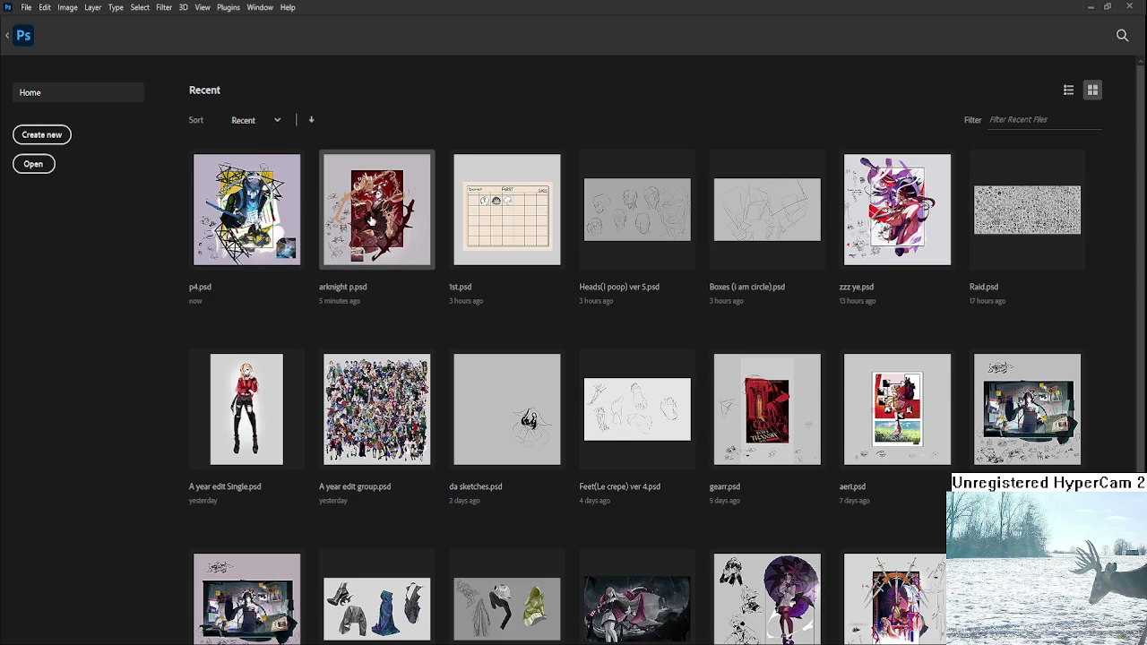
- Open arknight p.psd from recent files, float it, and resize it narrower and taller beside the sheet
click(377, 210)
click(253, 43)
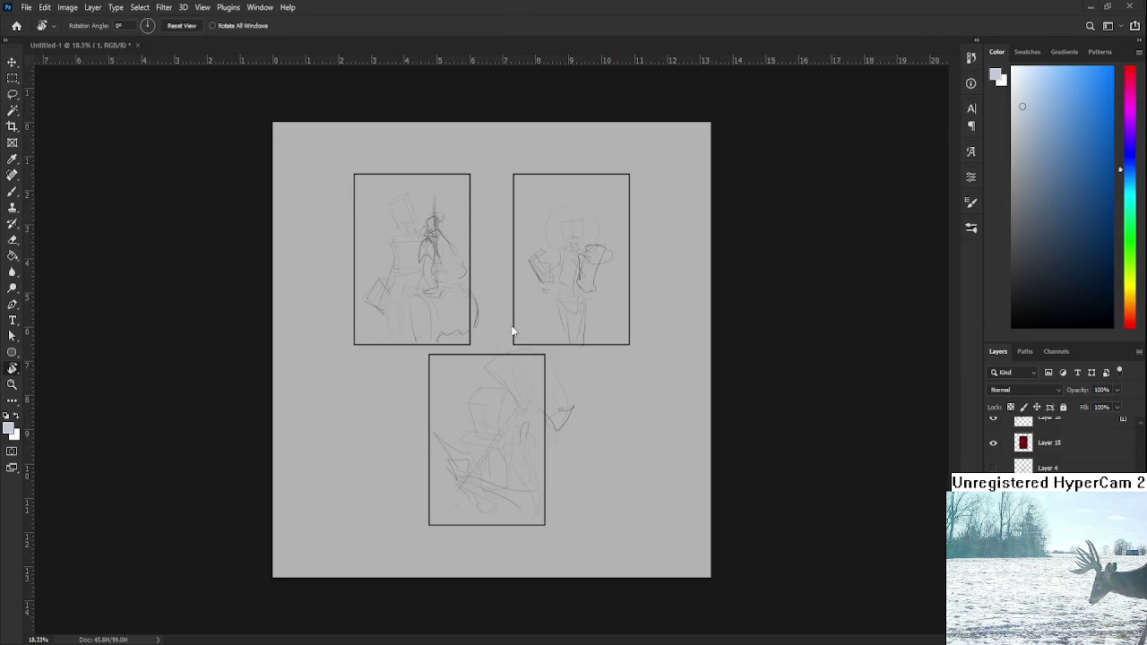
scroll(204, 231, up, 2)
scroll(202, 253, up, 2)
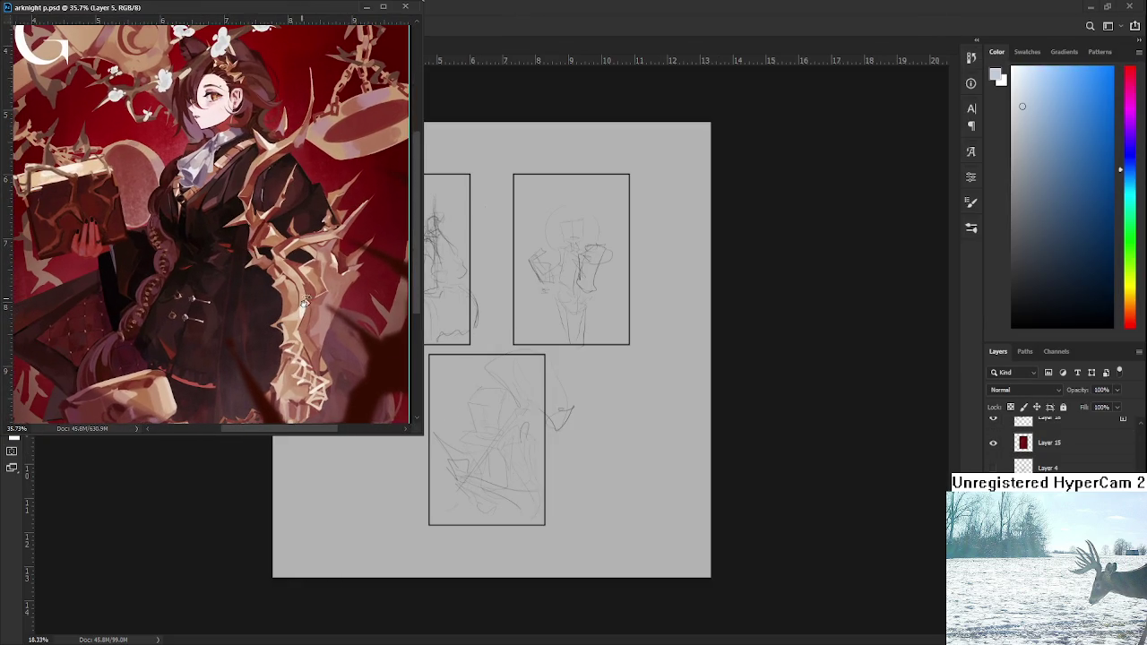
drag(413, 428, 357, 476)
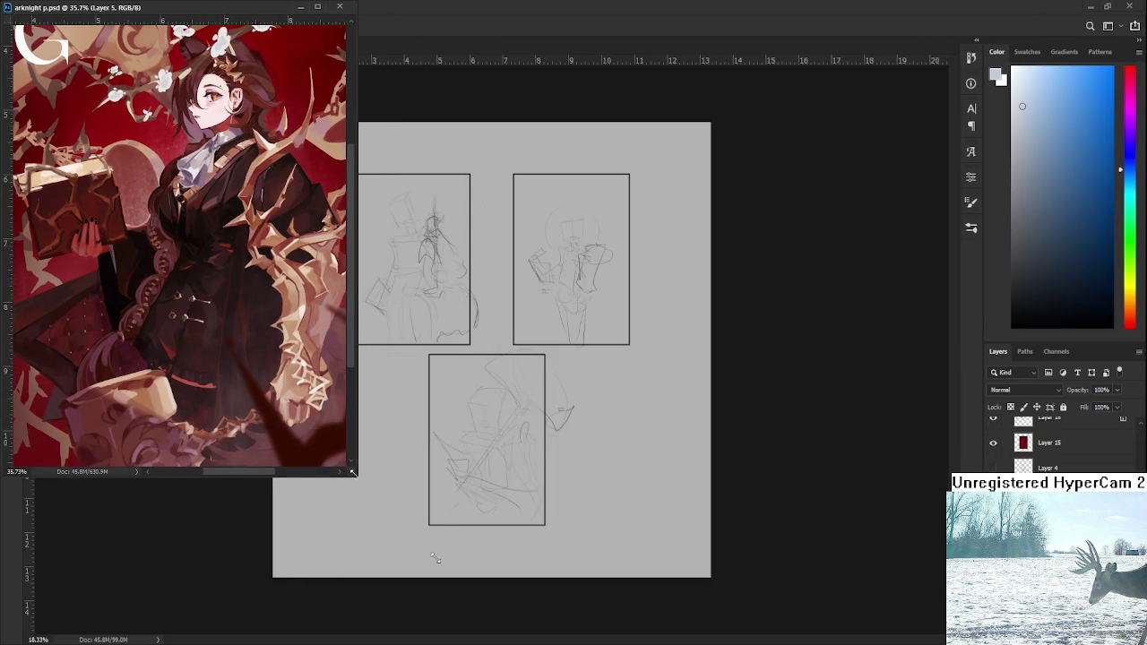
scroll(311, 288, down, 1)
scroll(210, 269, down, 1)
scroll(188, 282, down, 1)
scroll(231, 311, down, 1)
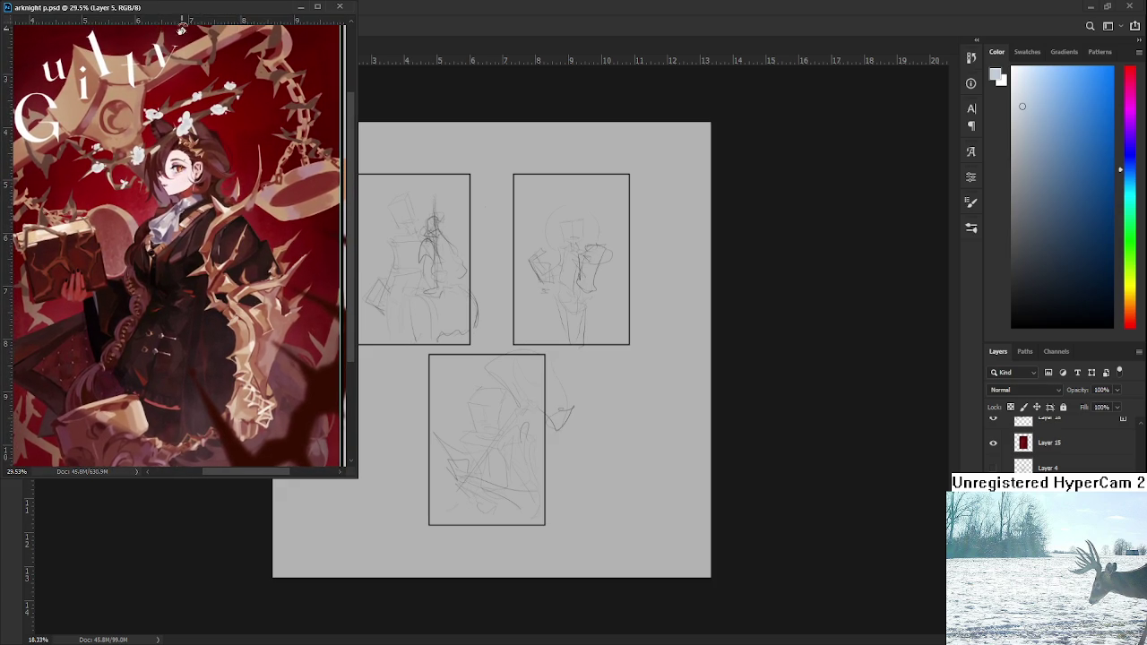
drag(356, 477, 342, 472)
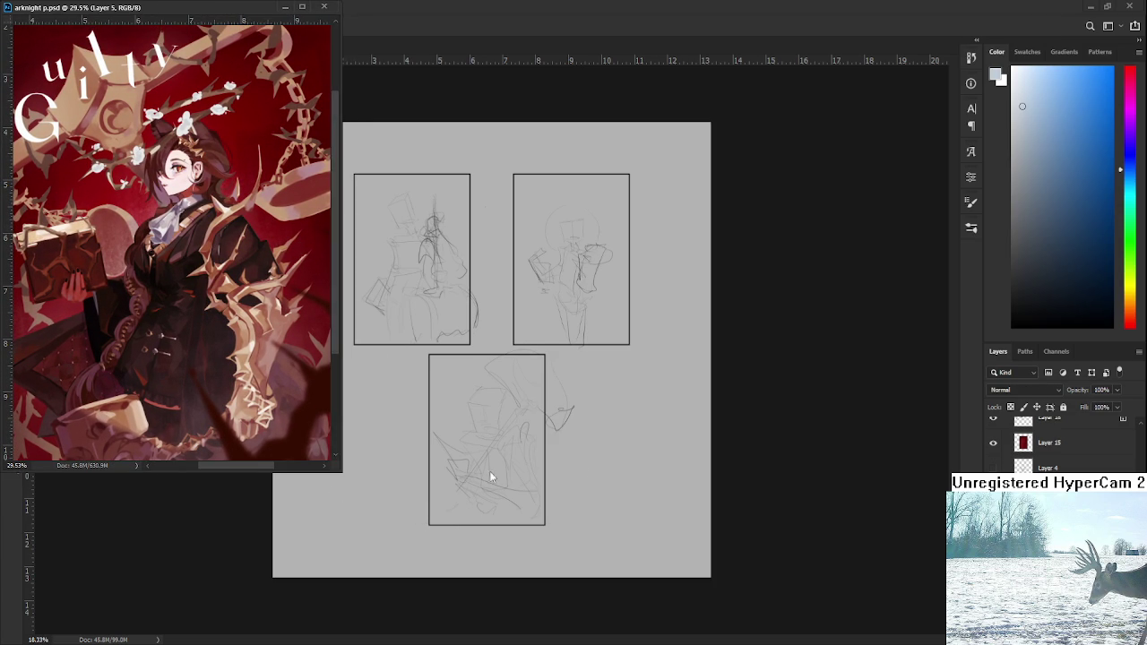
- On the thumbnail sheet, expand layer group 1 and select Layer 4, which holds the sketches
click(379, 483)
scroll(522, 336, up, 2)
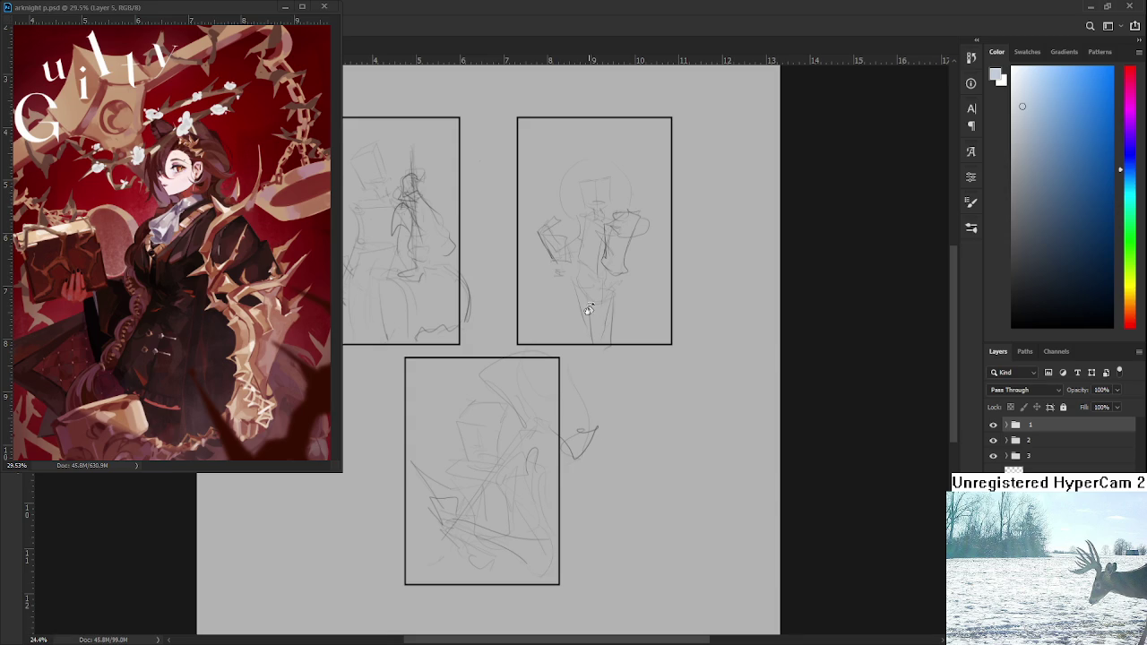
scroll(618, 317, up, 1)
scroll(618, 317, down, 1)
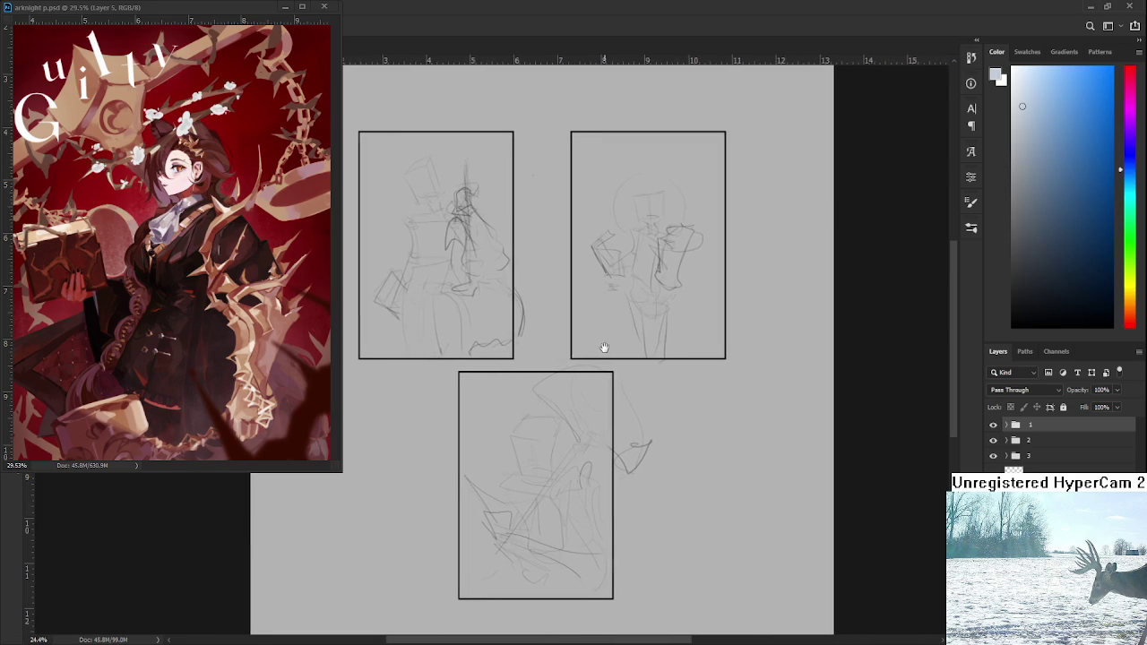
click(1006, 425)
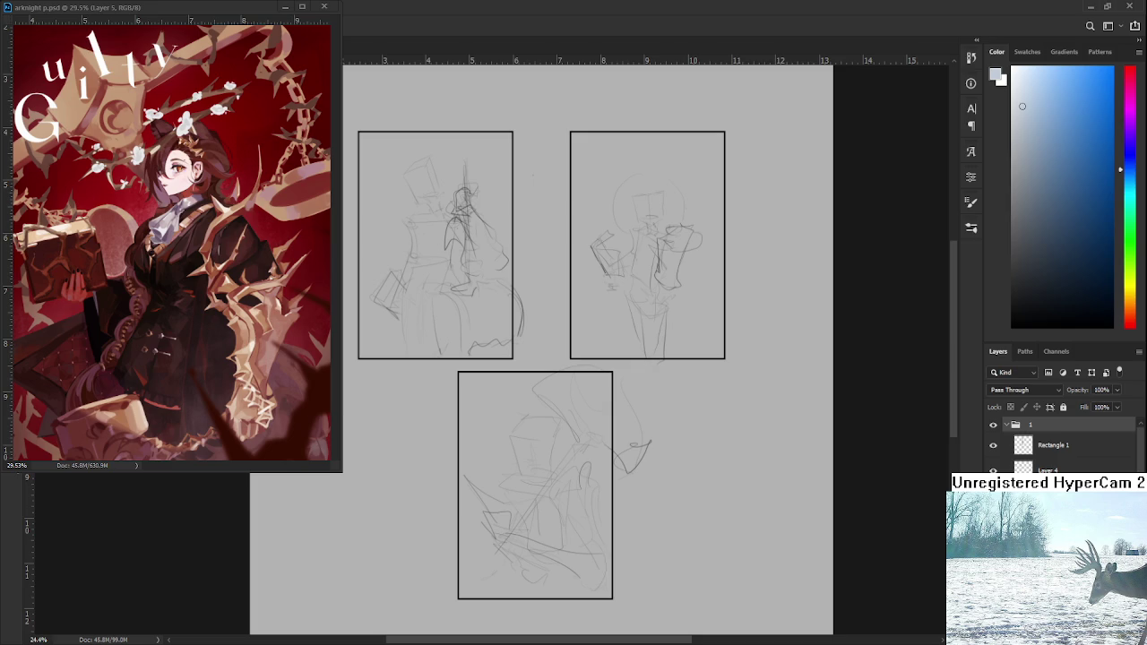
click(1048, 465)
- Marquee-select the old sketches, delete them from all three frames, and deselect
drag(796, 616, 294, 179)
key(ctrl+minus)
key(Delete)
key(Delete)
key(ctrl+d)
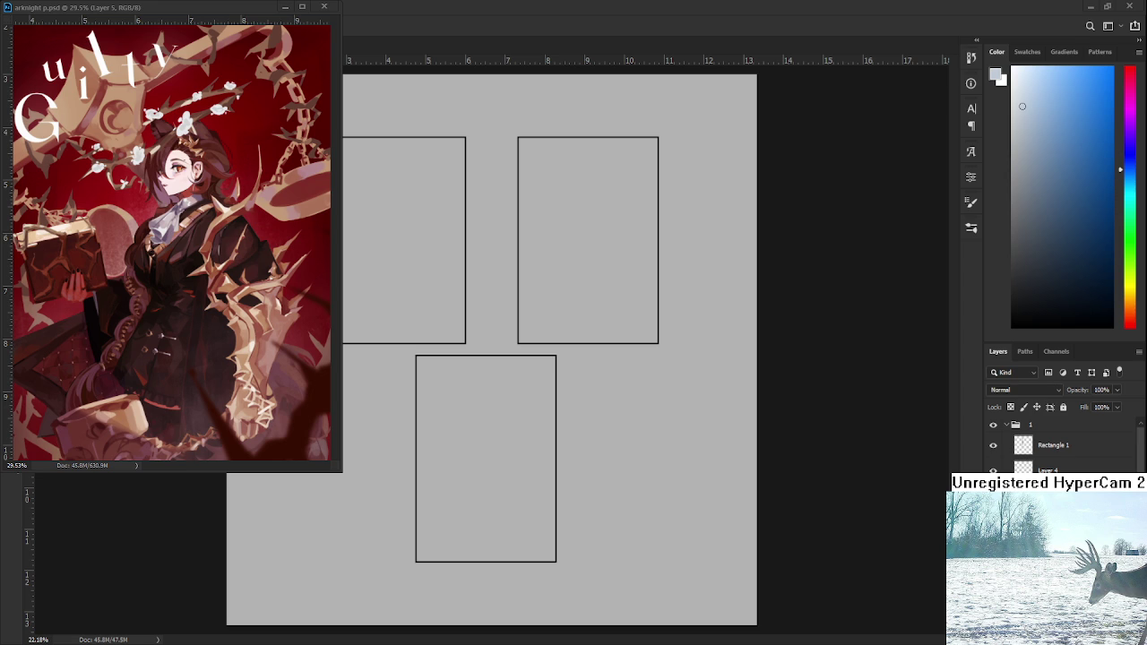
scroll(456, 251, up, 1)
- Reset the drawing colour to black and select Layer 4 for sketching in the left panel
scroll(555, 269, up, 2)
scroll(502, 251, up, 1)
scroll(491, 291, up, 1)
drag(492, 291, 489, 326)
drag(470, 247, 505, 336)
key(ctrl+z)
key(d)
click(1053, 465)
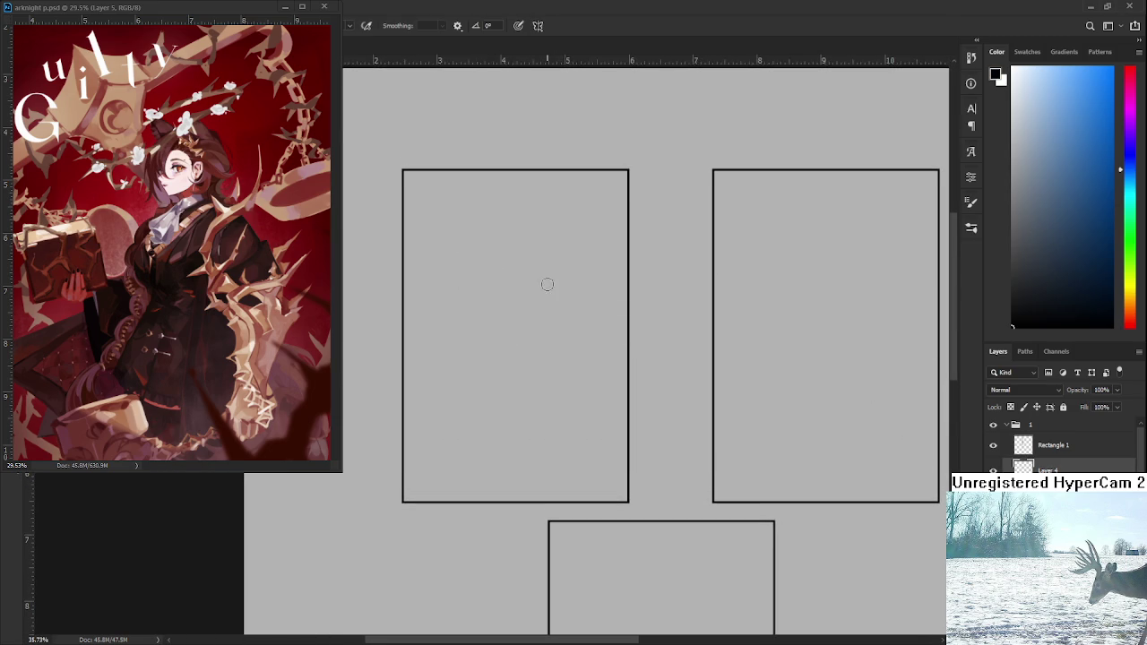
- Sketch a small rounded figure shape in the top-left panel
drag(507, 235, 501, 307)
key(ctrl+z)
drag(513, 244, 500, 281)
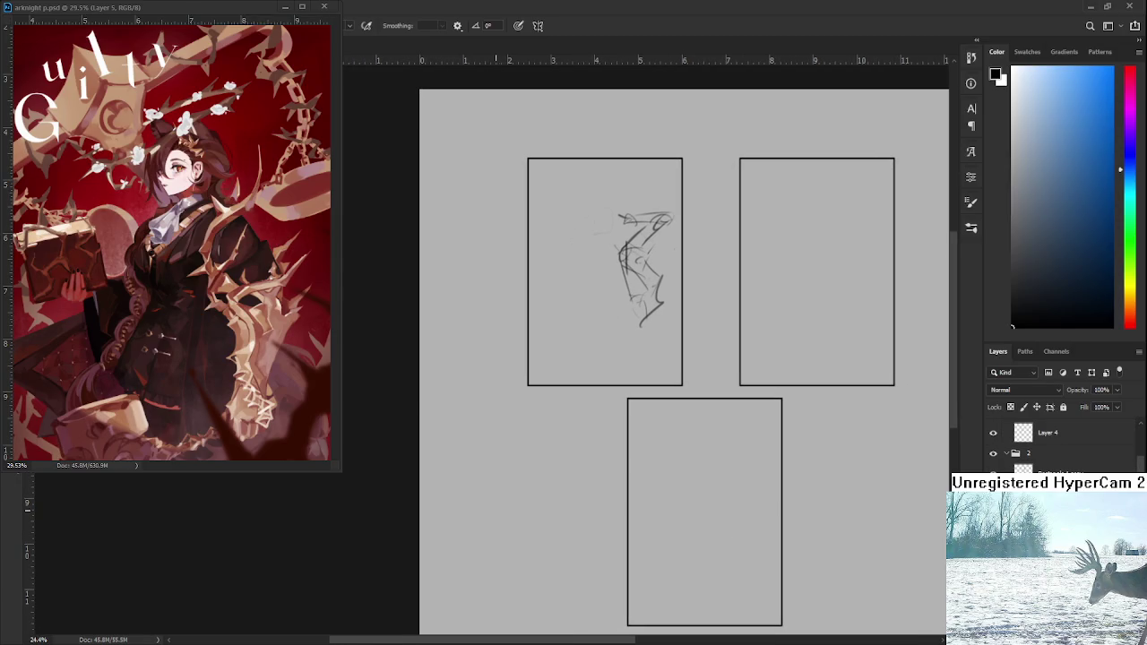
click(505, 508)
- Draw a ':3' doodle beside the bottom panel, then lasso it and move it down-left
click(505, 519)
mouse_move(509, 506)
mouse_down()
mouse_move(509, 524)
mouse_move(514, 467)
mouse_up()
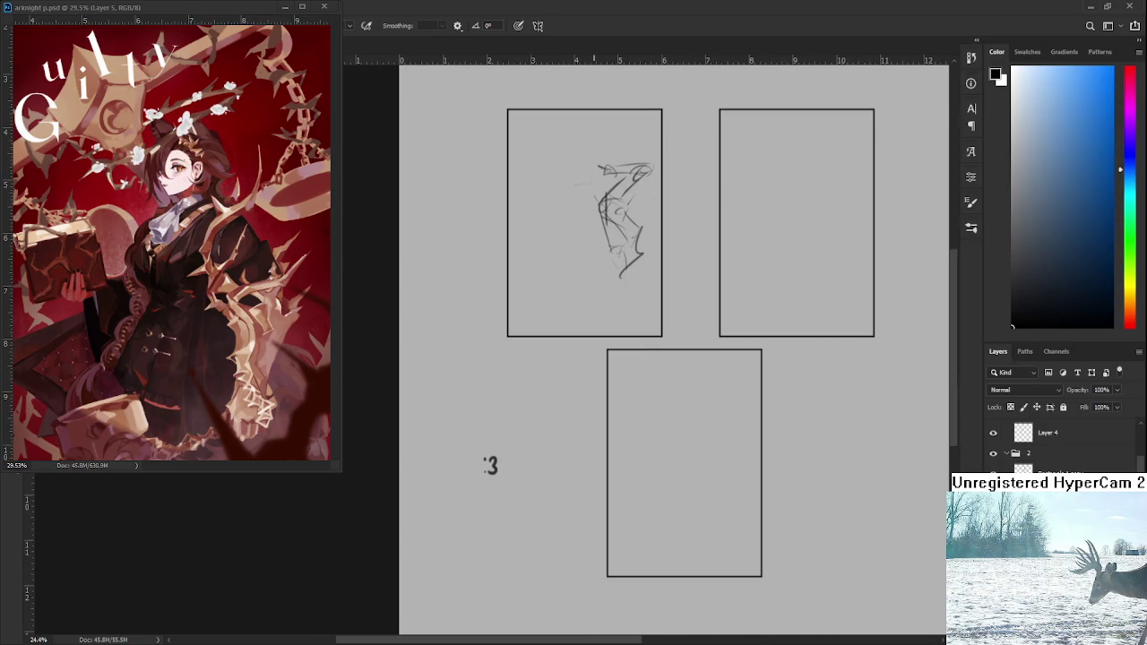
key(l)
drag(524, 515, 538, 394)
key(ctrl+t)
drag(503, 479, 500, 502)
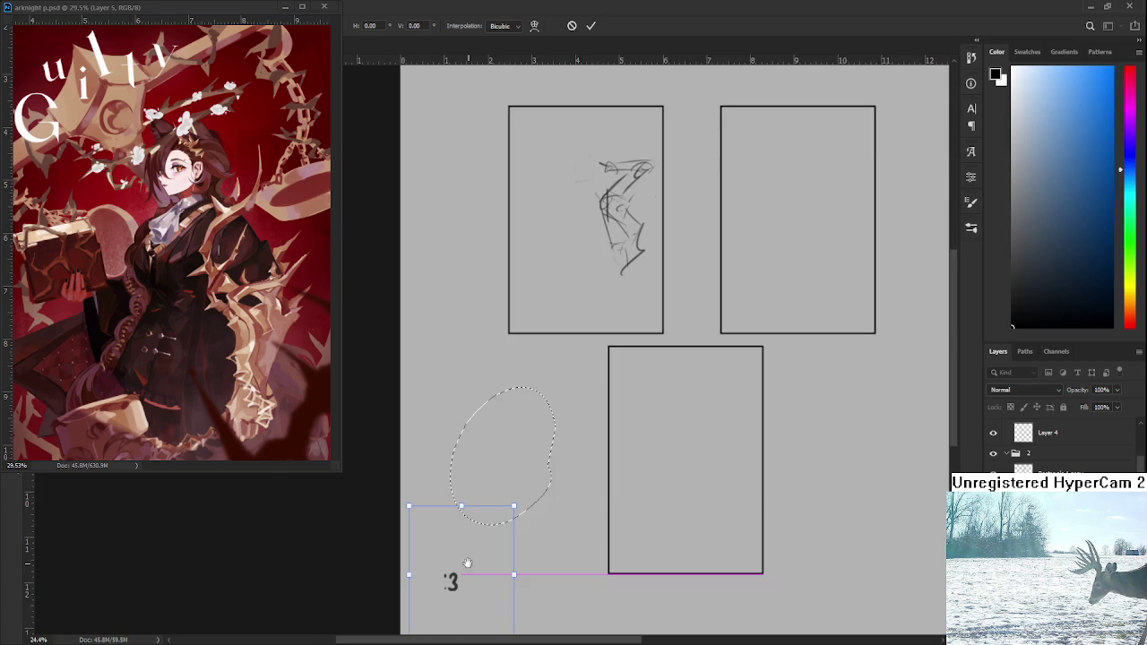
key(Return)
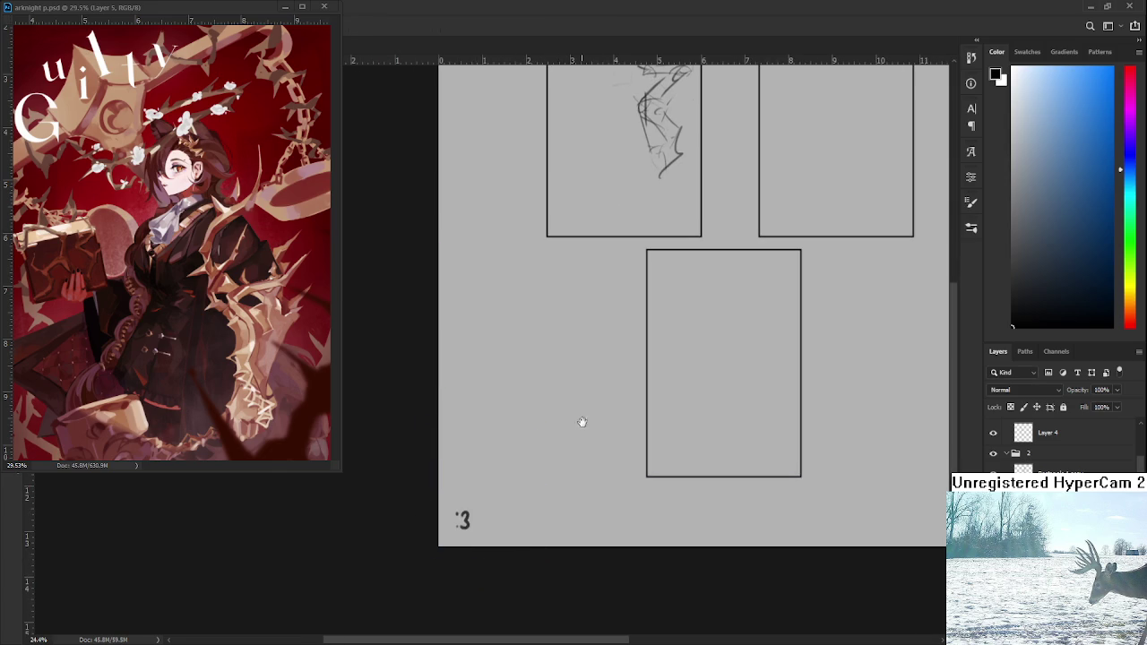
- Move the sketch layer into the panel group and erase part of the figure's top strokes
drag(528, 366, 439, 537)
drag(577, 441, 566, 540)
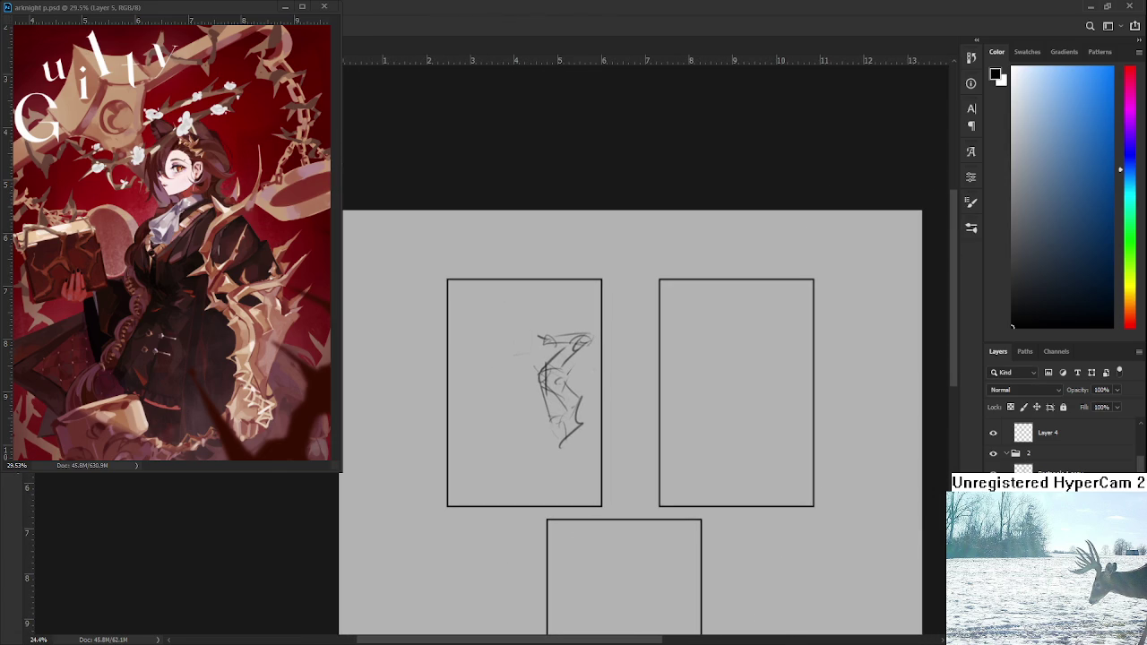
key(ctrl+bracketleft)
key(ctrl+bracketleft)
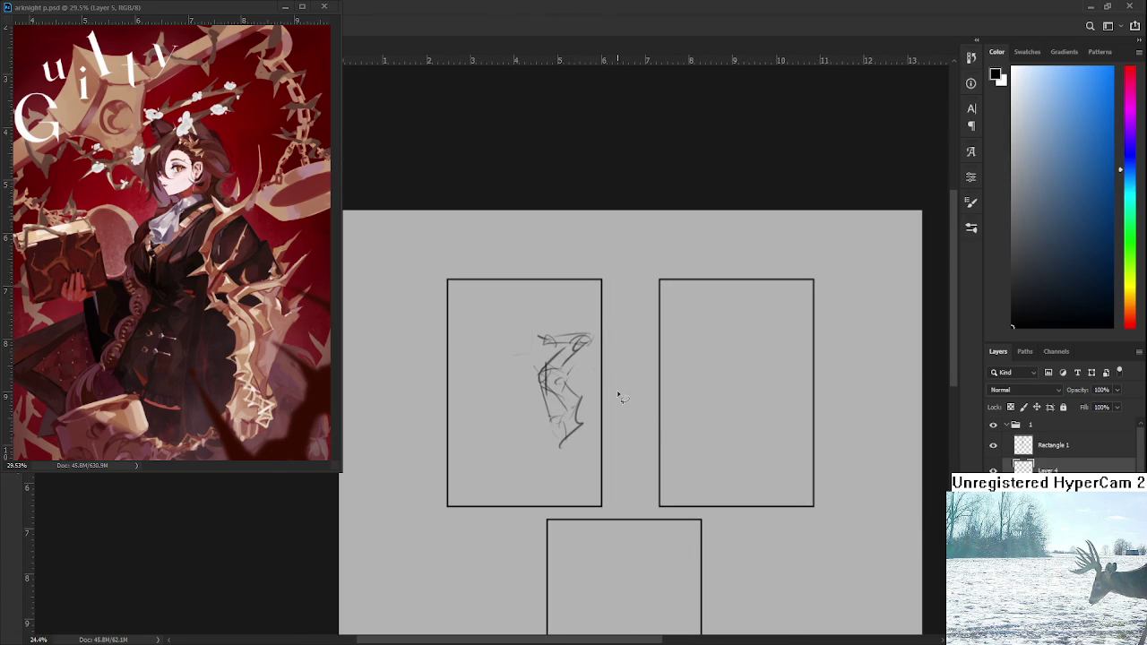
key(e)
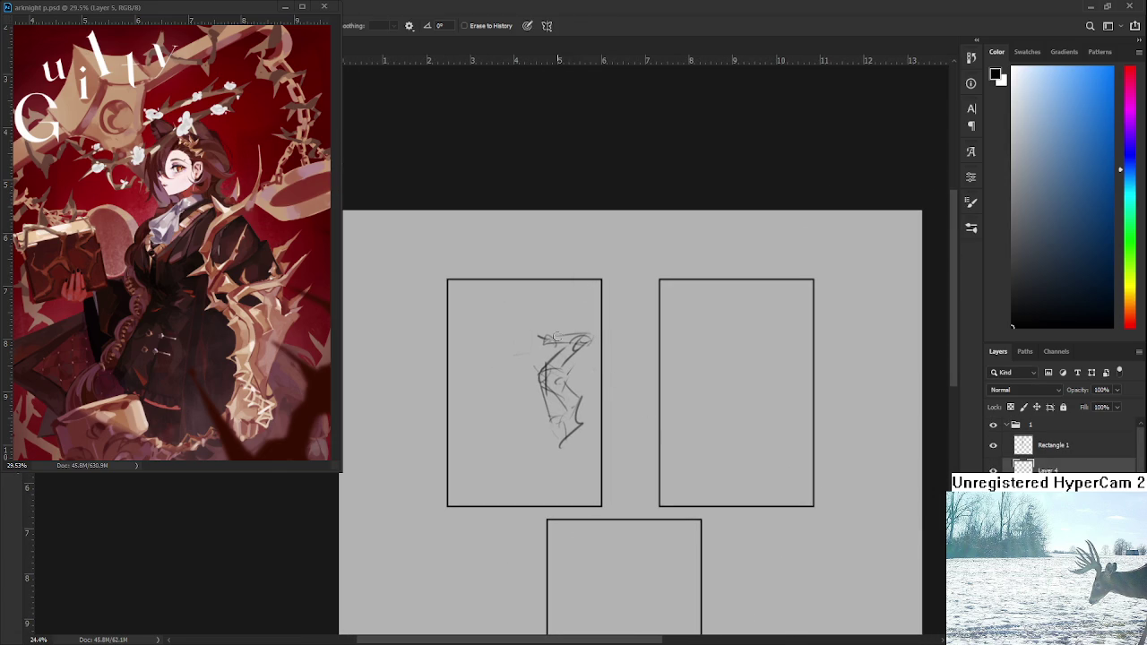
key(ctrl)
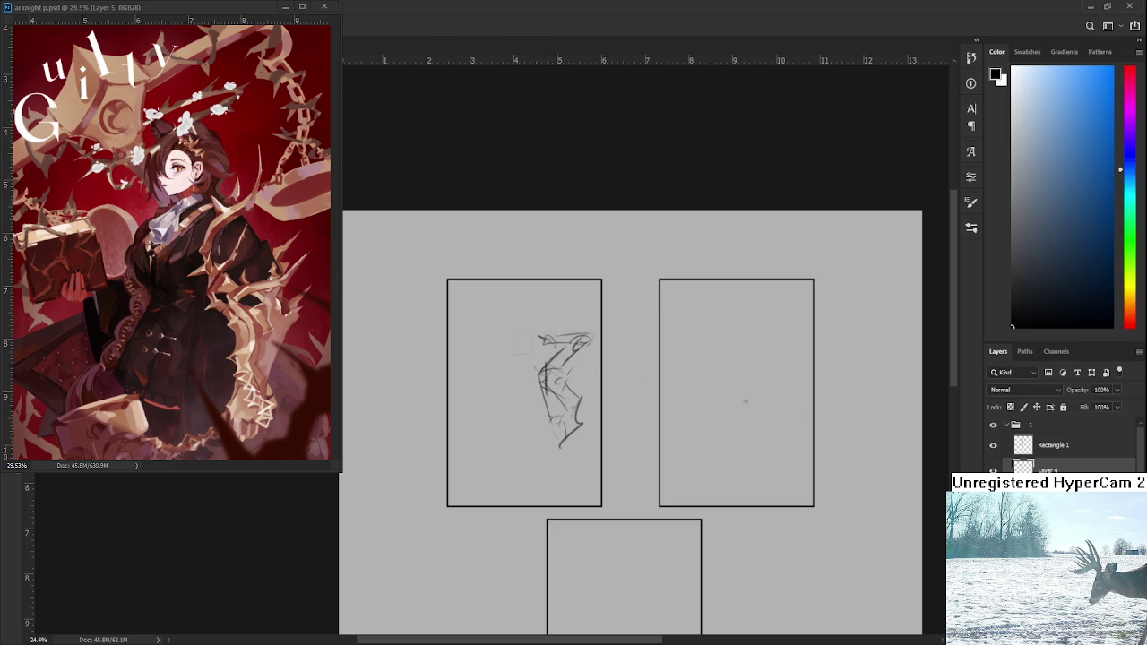
mouse_move(538, 339)
mouse_down()
mouse_move(579, 349)
mouse_move(566, 346)
mouse_move(584, 339)
mouse_up()
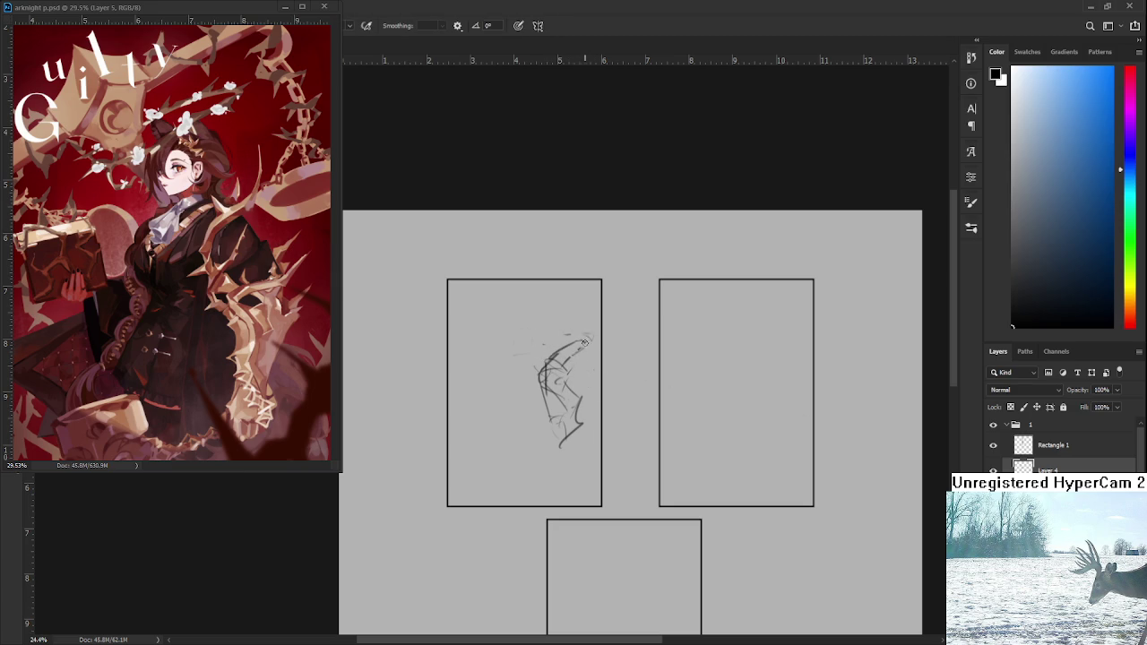
key(e)
mouse_move(552, 356)
mouse_down()
mouse_move(587, 336)
mouse_move(578, 357)
mouse_move(582, 332)
mouse_up()
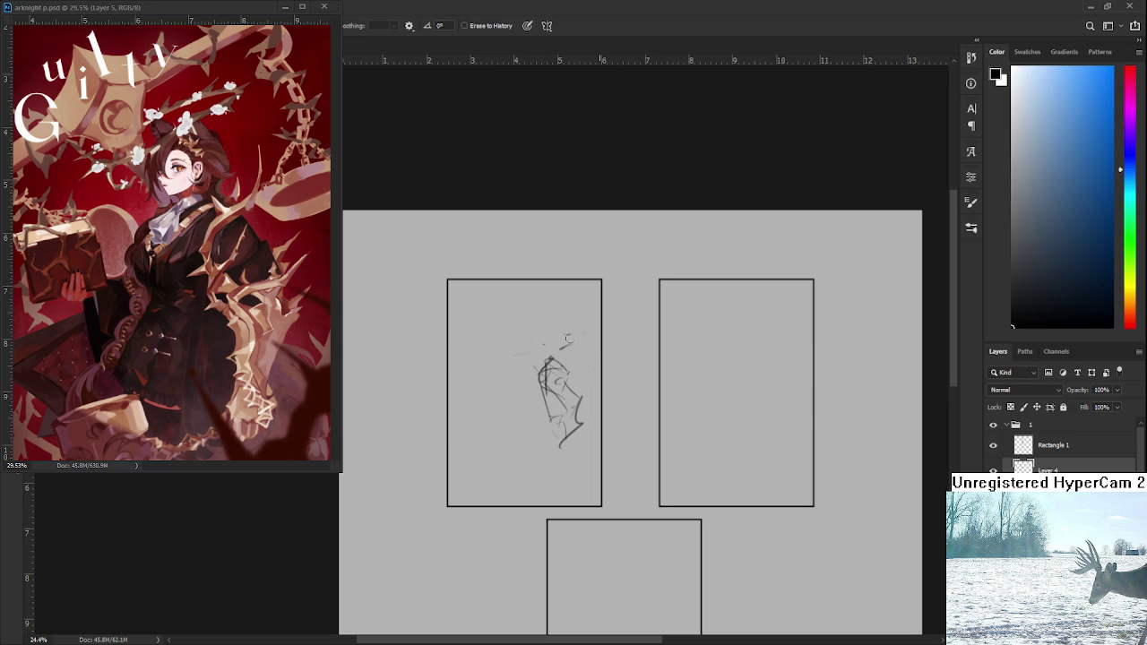
- Darken the figure's lower lines with bold black brush strokes for the legs and feet
key(b)
mouse_move(552, 385)
mouse_down()
mouse_move(581, 321)
mouse_move(612, 357)
mouse_move(595, 349)
mouse_move(546, 396)
mouse_up()
key(ctrl+z)
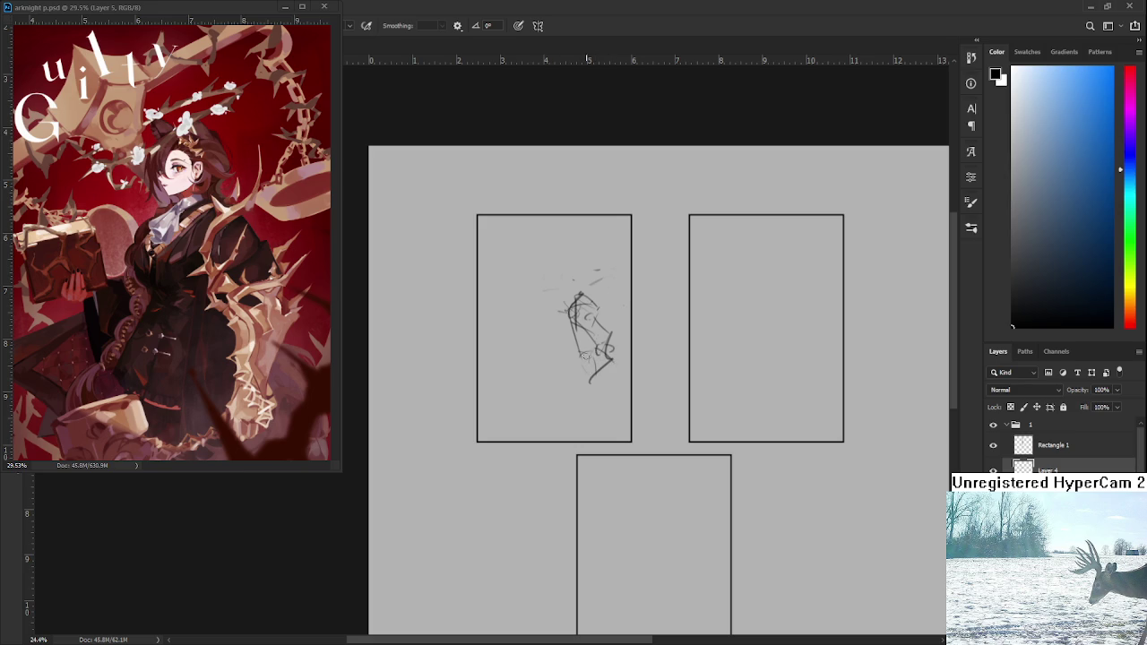
drag(595, 352, 590, 396)
key(ctrl+z)
mouse_move(595, 354)
mouse_down()
mouse_move(590, 396)
mouse_move(601, 388)
mouse_move(534, 384)
mouse_move(600, 400)
mouse_move(561, 398)
mouse_move(596, 399)
mouse_move(595, 415)
mouse_move(618, 382)
mouse_move(564, 383)
mouse_move(609, 385)
mouse_up()
key(ctrl+z)
key(ctrl+z)
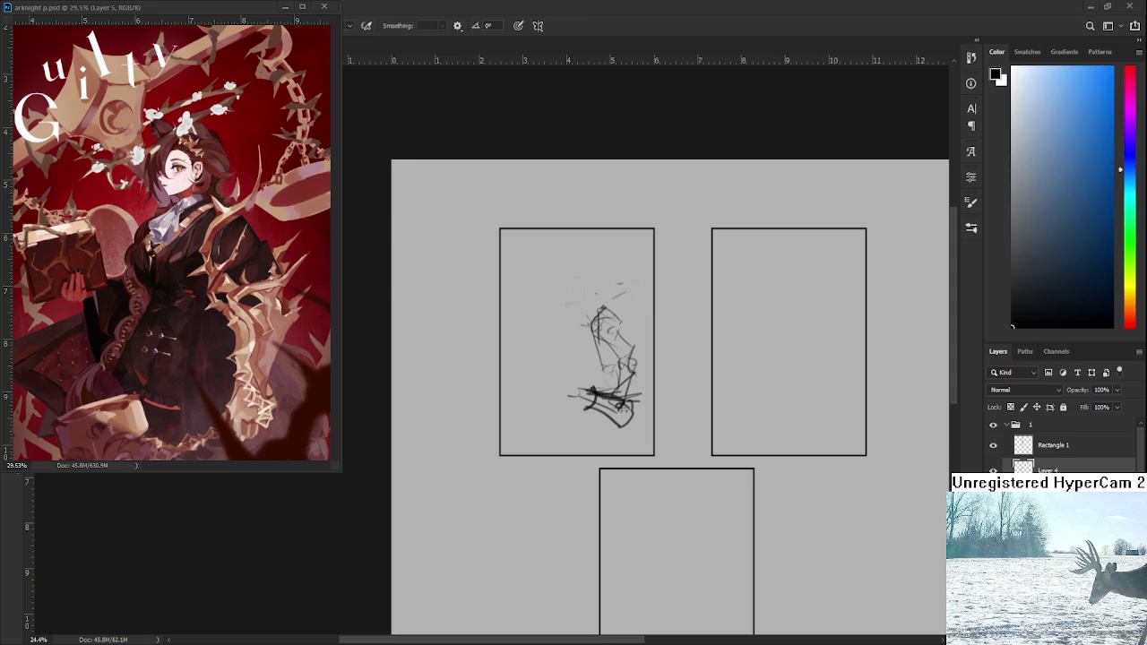
- Draw a long diagonal weapon line running up-left from the figure's head
mouse_move(595, 340)
mouse_down()
mouse_move(602, 309)
mouse_move(608, 330)
mouse_move(609, 248)
mouse_up()
key(ctrl+z)
mouse_move(608, 310)
mouse_down()
mouse_move(611, 264)
mouse_move(625, 300)
mouse_move(615, 314)
mouse_move(633, 316)
mouse_up()
drag(551, 282, 633, 319)
key(ctrl+z)
drag(541, 274, 636, 318)
key(ctrl+z)
mouse_move(559, 285)
mouse_down()
mouse_move(634, 335)
mouse_move(610, 310)
mouse_move(624, 300)
mouse_up()
- Rough in the figure's lower torso and legs, with a horn-shaped curve below
mouse_move(617, 348)
mouse_down()
mouse_move(599, 378)
mouse_move(621, 386)
mouse_up()
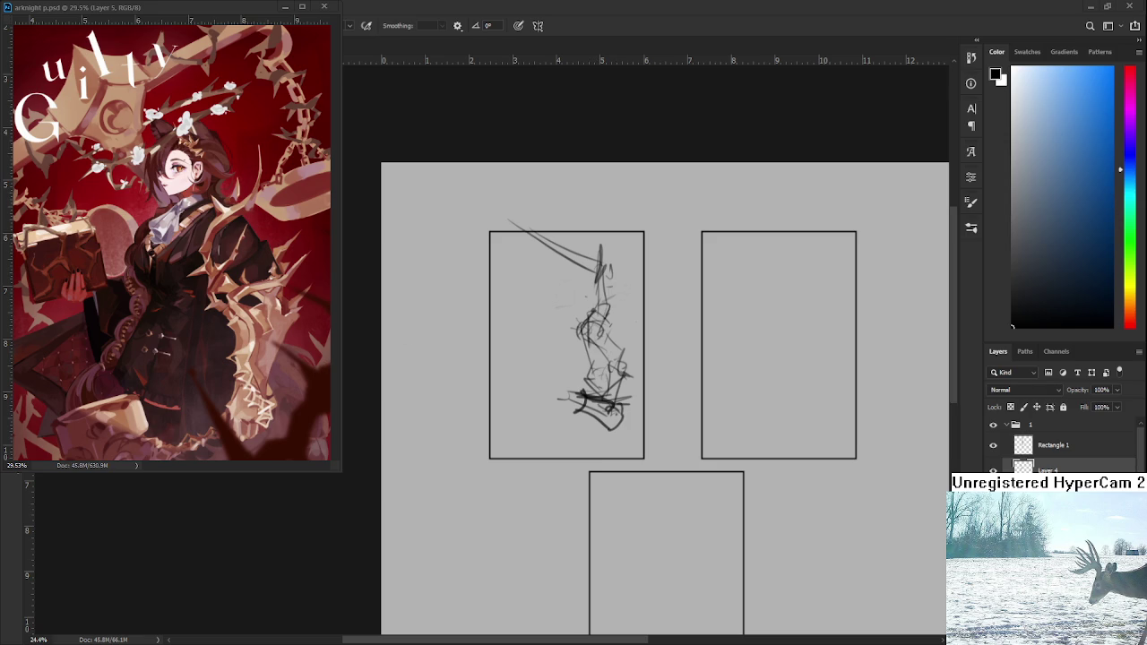
scroll(493, 415, up, 2)
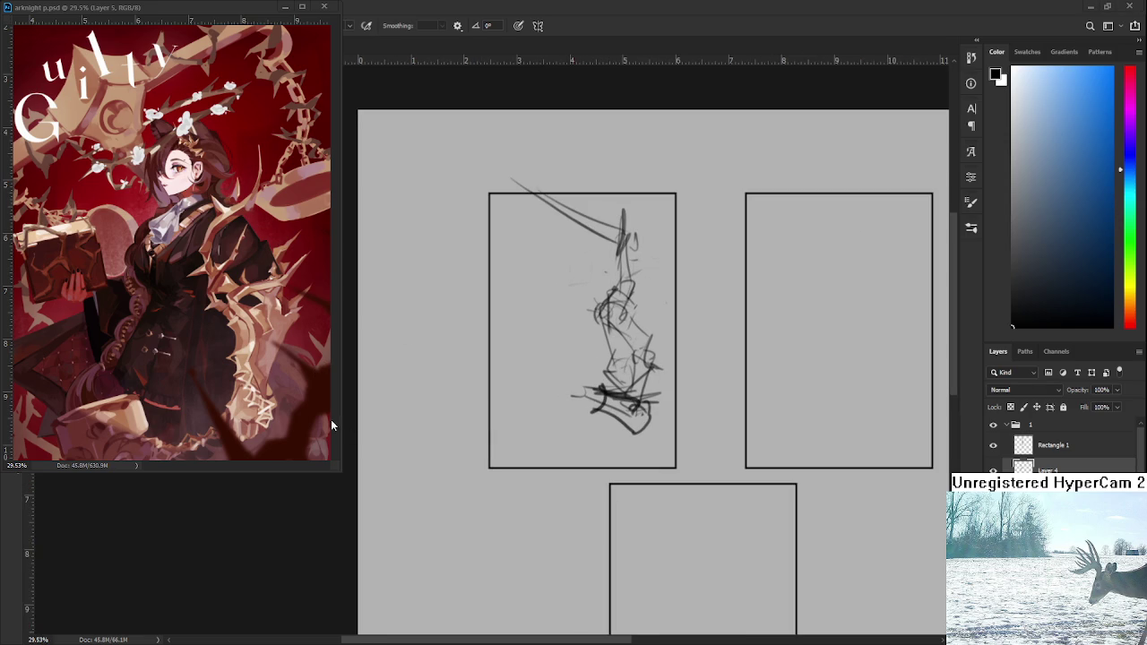
mouse_move(621, 350)
mouse_down()
mouse_move(643, 410)
mouse_move(605, 385)
mouse_move(635, 443)
mouse_move(611, 394)
mouse_move(572, 399)
mouse_up()
mouse_move(596, 410)
mouse_down()
mouse_move(565, 420)
mouse_move(511, 474)
mouse_move(575, 412)
mouse_up()
drag(591, 414, 545, 416)
mouse_move(587, 380)
mouse_down()
mouse_move(555, 411)
mouse_move(609, 415)
mouse_move(536, 440)
mouse_move(617, 401)
mouse_move(638, 426)
mouse_move(609, 384)
mouse_move(578, 432)
mouse_up()
key(ctrl+z)
key(ctrl+z)
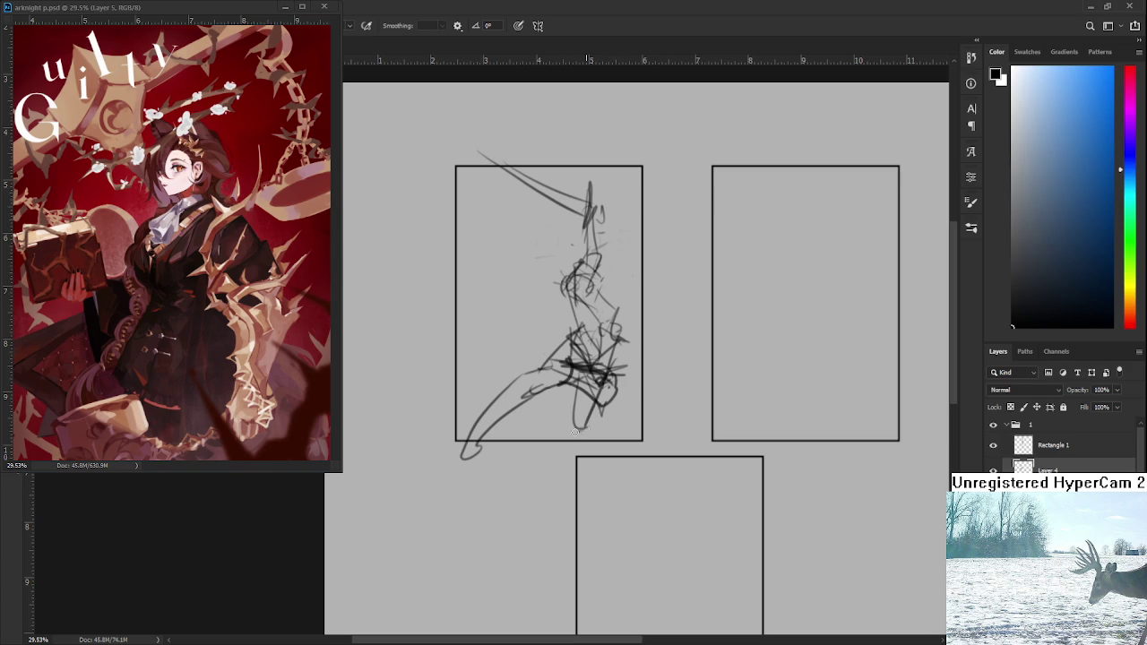
drag(623, 385, 610, 405)
key(ctrl+z)
key(ctrl+z)
key(ctrl+z)
- Refine the figure's lower body with small strokes near the feet and a thin stroke to its left
mouse_move(587, 380)
mouse_down()
mouse_move(616, 363)
mouse_move(602, 431)
mouse_up()
mouse_move(618, 360)
mouse_down()
mouse_move(629, 432)
mouse_move(606, 430)
mouse_up()
mouse_move(614, 382)
mouse_down()
mouse_move(595, 432)
mouse_move(635, 456)
mouse_up()
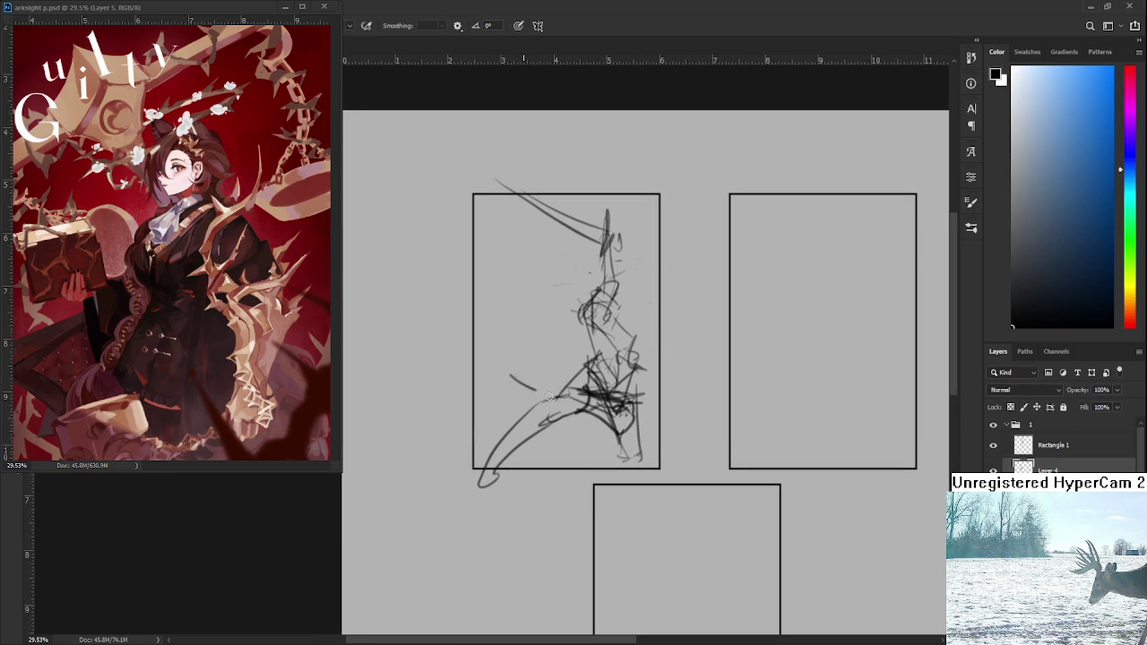
mouse_move(504, 367)
mouse_down()
mouse_move(597, 413)
mouse_move(544, 445)
mouse_up()
mouse_move(607, 374)
mouse_down()
mouse_move(591, 414)
mouse_move(636, 421)
mouse_move(617, 468)
mouse_up()
scroll(604, 384, down, 2)
scroll(547, 313, up, 1)
mouse_move(547, 313)
mouse_down()
mouse_move(655, 453)
mouse_move(687, 457)
mouse_move(540, 469)
mouse_move(496, 458)
mouse_up()
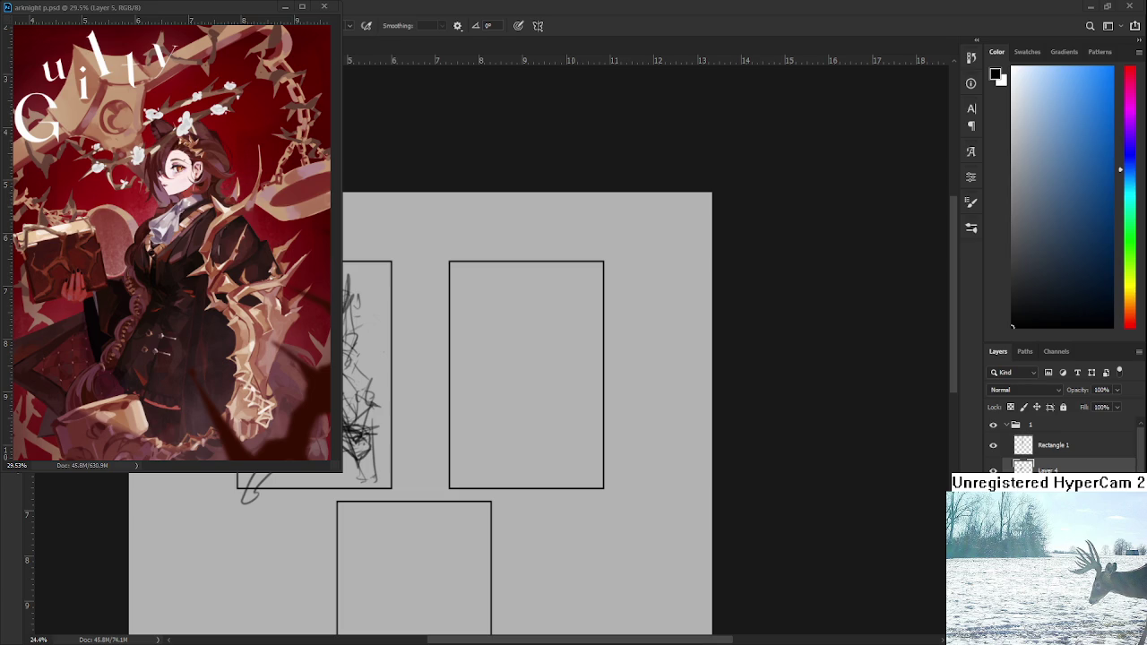
- Sketch the second figure's box-shaped head, body and limb lines in the second panel
mouse_move(508, 283)
mouse_down()
mouse_move(494, 328)
mouse_move(507, 353)
mouse_move(516, 311)
mouse_move(528, 355)
mouse_up()
key(ctrl+z)
key(ctrl+z)
mouse_move(532, 362)
mouse_down()
mouse_move(564, 364)
mouse_move(550, 365)
mouse_up()
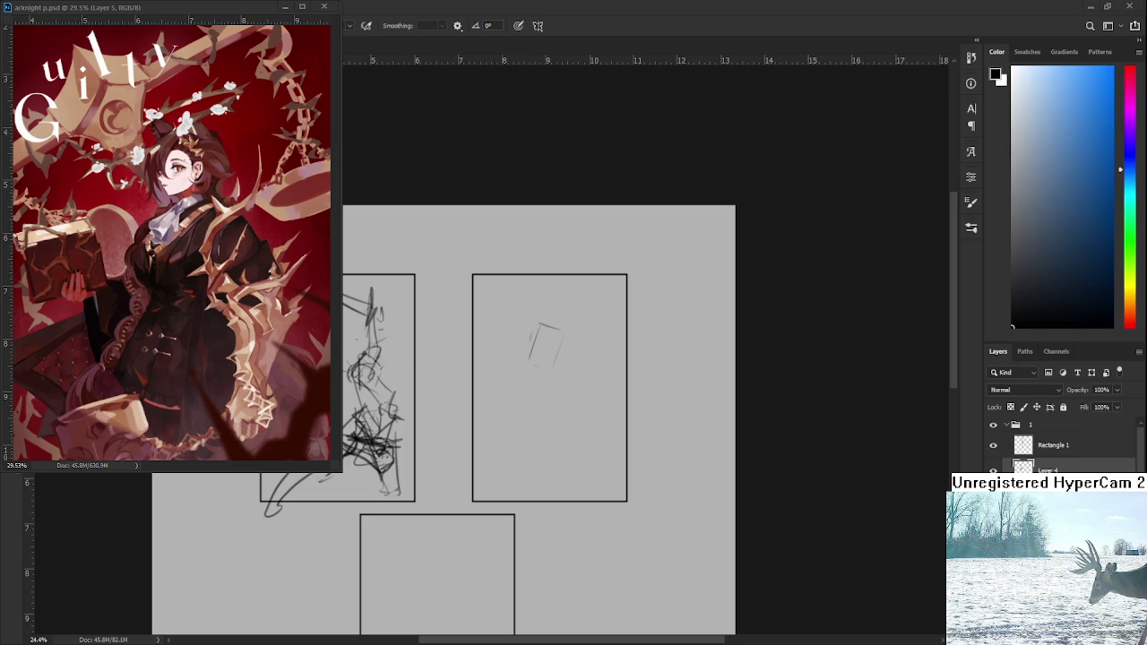
drag(524, 381, 576, 390)
key(ctrl+z)
key(ctrl+z)
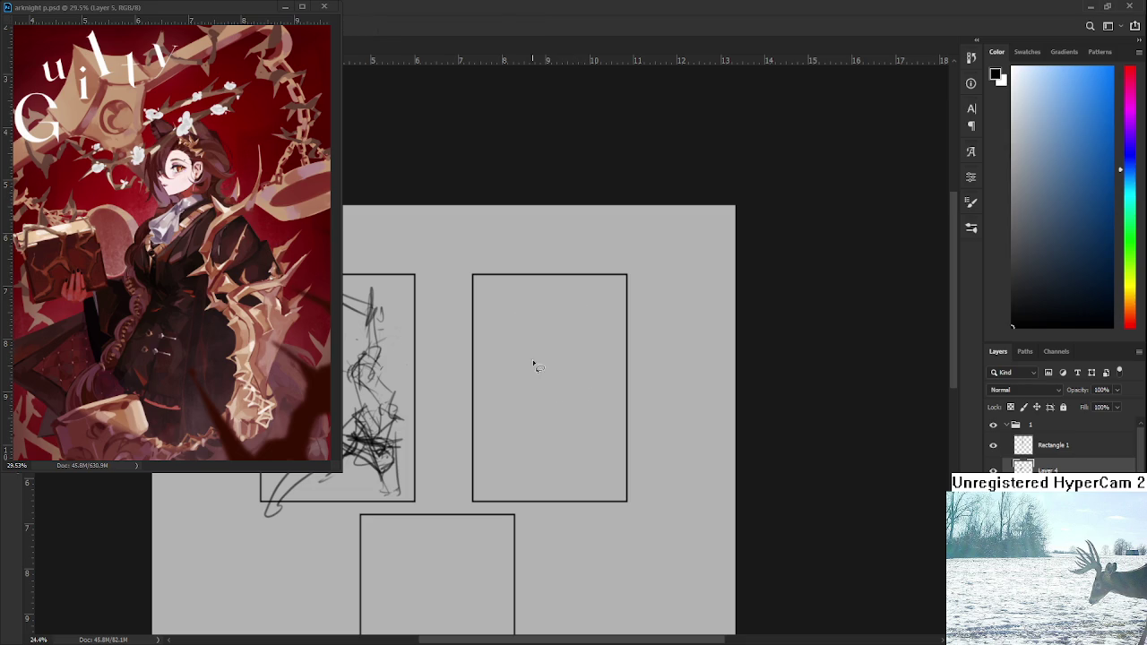
mouse_move(518, 362)
mouse_down()
mouse_move(551, 358)
mouse_move(525, 358)
mouse_move(549, 368)
mouse_move(524, 369)
mouse_move(541, 318)
mouse_move(552, 320)
mouse_move(550, 364)
mouse_move(505, 397)
mouse_move(575, 356)
mouse_up()
key(ctrl+z)
key(ctrl+z)
key(ctrl+z)
drag(507, 400, 541, 436)
drag(560, 374, 566, 402)
drag(572, 427, 567, 441)
drag(570, 359, 591, 394)
key(ctrl+z)
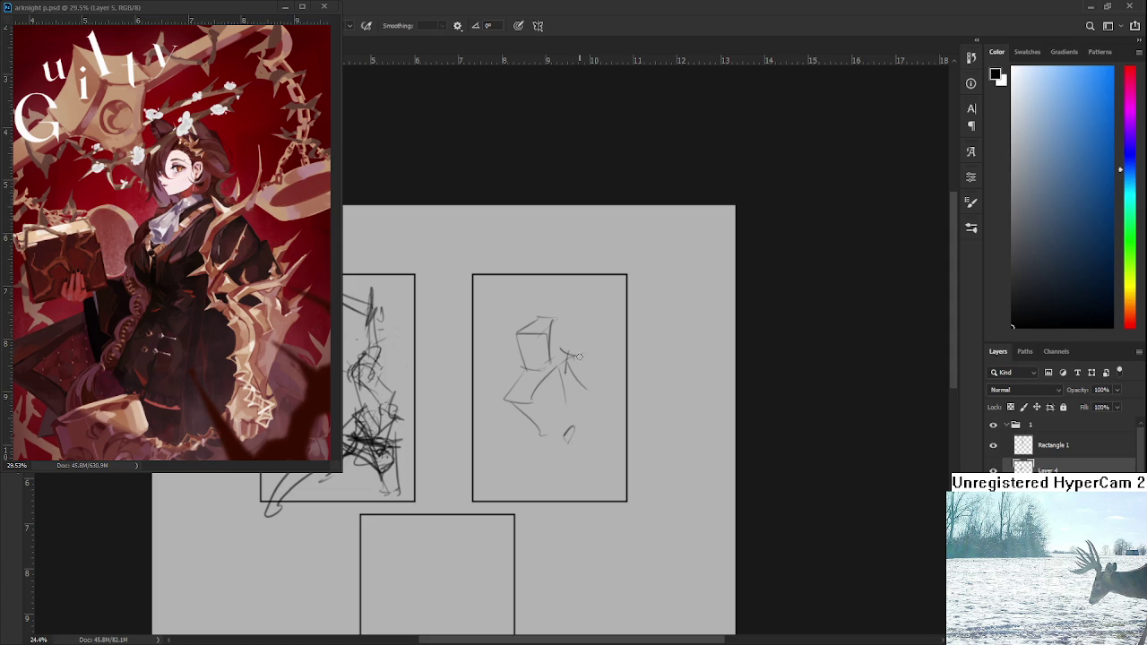
- Draw an arm arc beside the head ending in a dark, hatched weapon head
drag(572, 356, 600, 345)
key(ctrl+z)
key(ctrl+z)
drag(607, 350, 607, 359)
key(ctrl+z)
mouse_move(600, 347)
mouse_down()
mouse_move(607, 364)
mouse_move(611, 353)
mouse_up()
key(ctrl+z)
key(ctrl+z)
drag(543, 402, 567, 406)
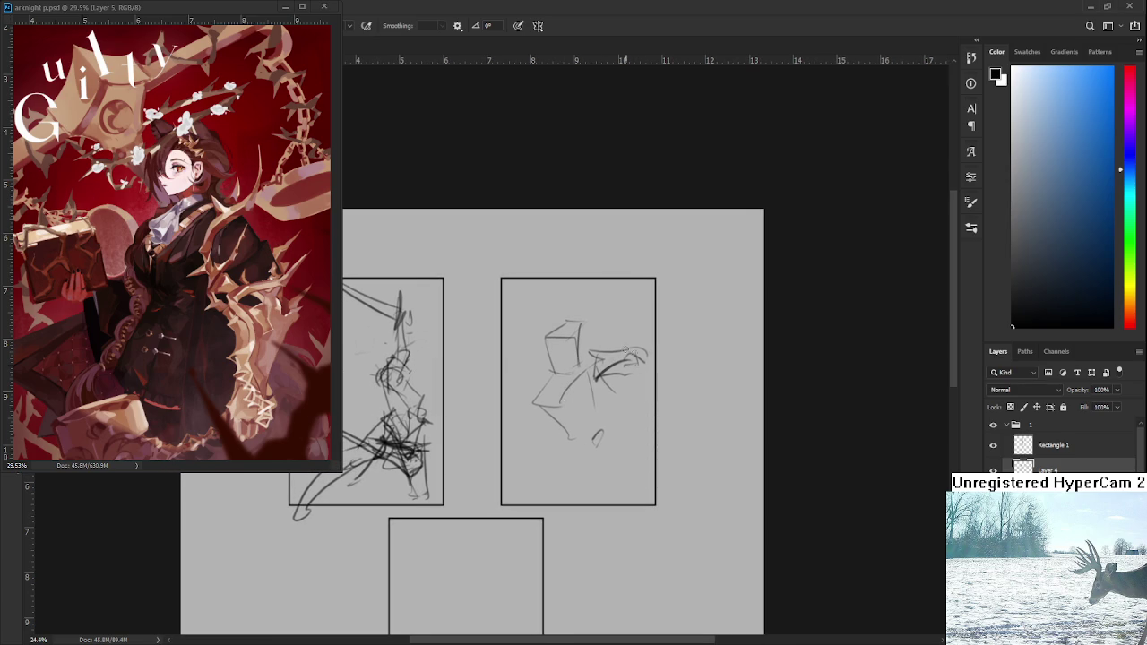
drag(639, 364, 623, 373)
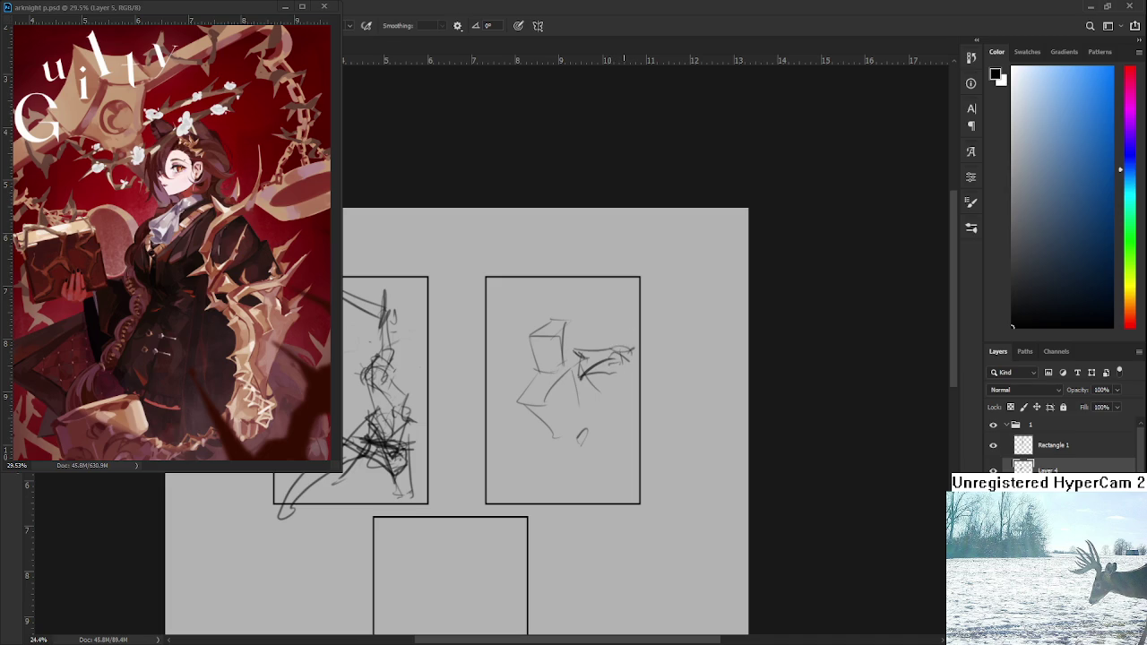
mouse_move(575, 374)
mouse_down()
mouse_move(581, 348)
mouse_move(636, 349)
mouse_move(645, 368)
mouse_move(575, 407)
mouse_move(631, 349)
mouse_up()
key(ctrl+z)
mouse_move(578, 394)
mouse_down()
mouse_move(638, 376)
mouse_move(580, 366)
mouse_move(629, 356)
mouse_move(555, 405)
mouse_move(658, 349)
mouse_up()
key(ctrl+z)
- Draw a long diagonal weapon shaft with lighter strokes and a low line beneath it
mouse_move(489, 442)
mouse_down()
mouse_move(606, 368)
mouse_move(601, 380)
mouse_move(607, 371)
mouse_move(581, 350)
mouse_move(647, 366)
mouse_up()
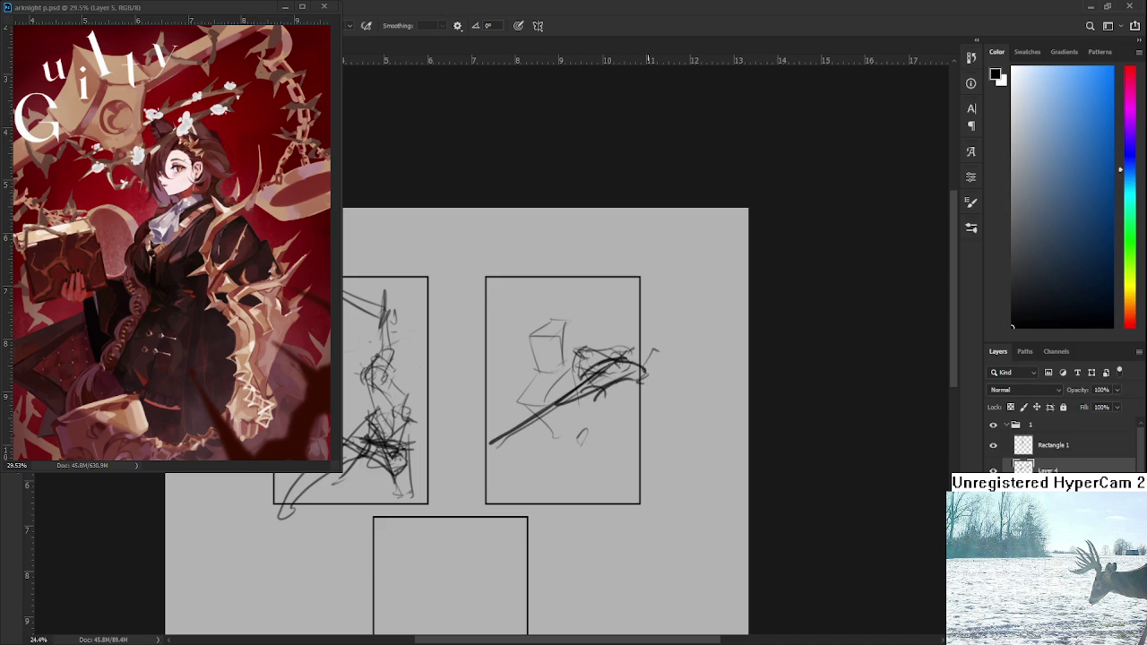
mouse_move(507, 416)
mouse_down()
mouse_move(558, 470)
mouse_move(548, 455)
mouse_up()
key(ctrl+z)
mouse_move(561, 412)
mouse_down()
mouse_move(559, 454)
mouse_move(546, 456)
mouse_up()
drag(543, 456, 606, 444)
drag(616, 449, 609, 432)
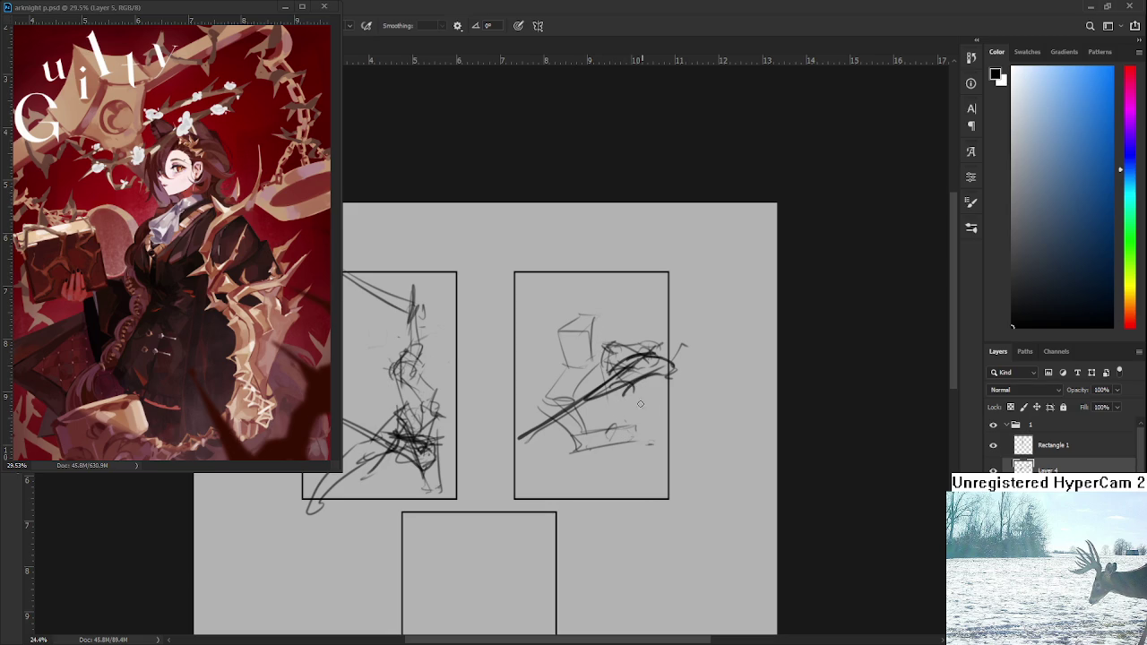
mouse_move(632, 414)
mouse_down()
mouse_move(661, 488)
mouse_move(563, 370)
mouse_up()
key(ctrl+z)
- Add sketchy pose detail, extend the shaft past the frame, and draw long curves around the panel
drag(491, 371, 502, 405)
mouse_move(507, 351)
mouse_down()
mouse_move(525, 414)
mouse_move(559, 362)
mouse_up()
drag(499, 393, 570, 360)
mouse_move(501, 421)
mouse_down()
mouse_move(579, 361)
mouse_move(595, 376)
mouse_move(556, 333)
mouse_up()
mouse_move(582, 374)
mouse_down()
mouse_move(643, 467)
mouse_move(663, 475)
mouse_move(641, 477)
mouse_move(610, 396)
mouse_up()
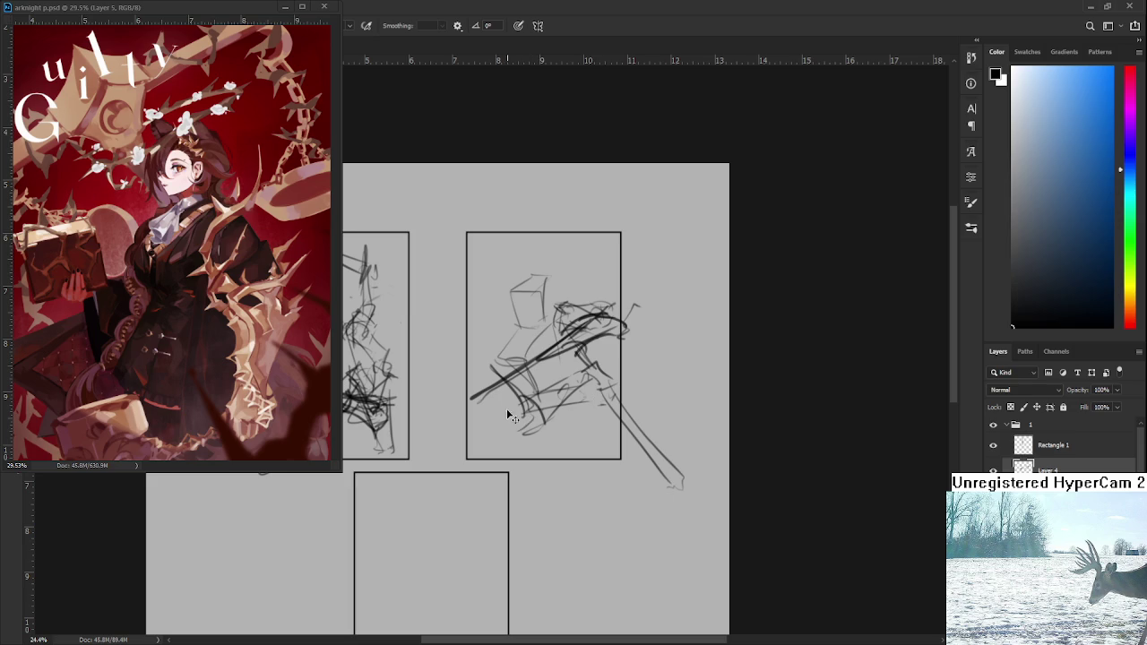
drag(544, 446, 486, 469)
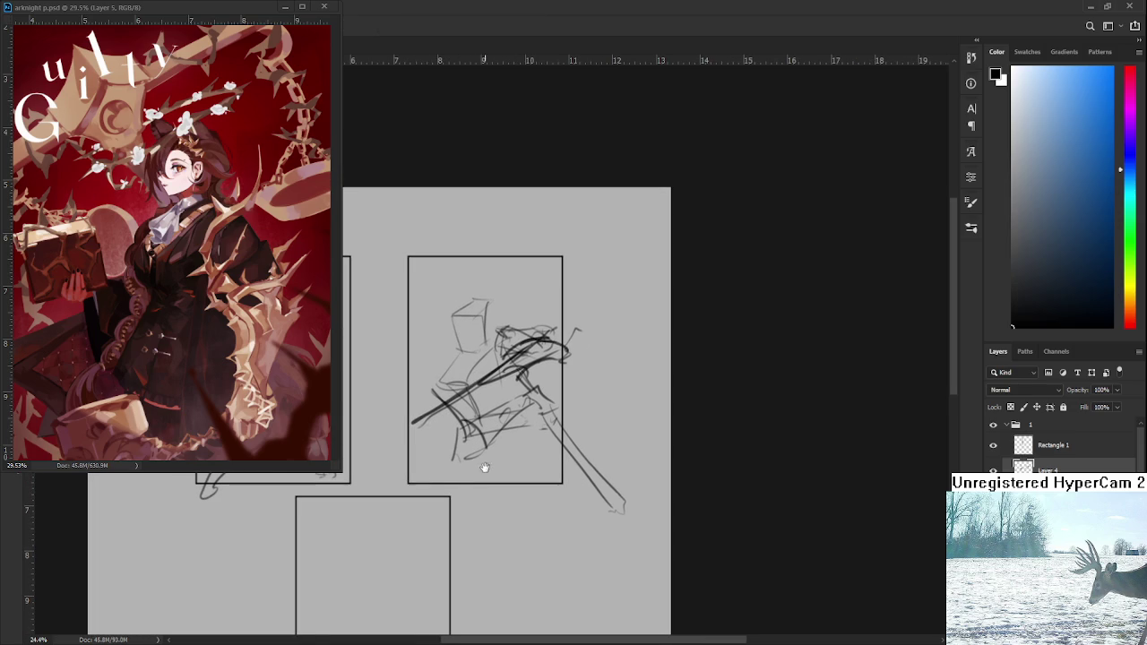
mouse_move(623, 564)
mouse_down()
mouse_move(444, 280)
mouse_move(620, 577)
mouse_move(633, 543)
mouse_move(583, 463)
mouse_up()
key(ctrl+t)
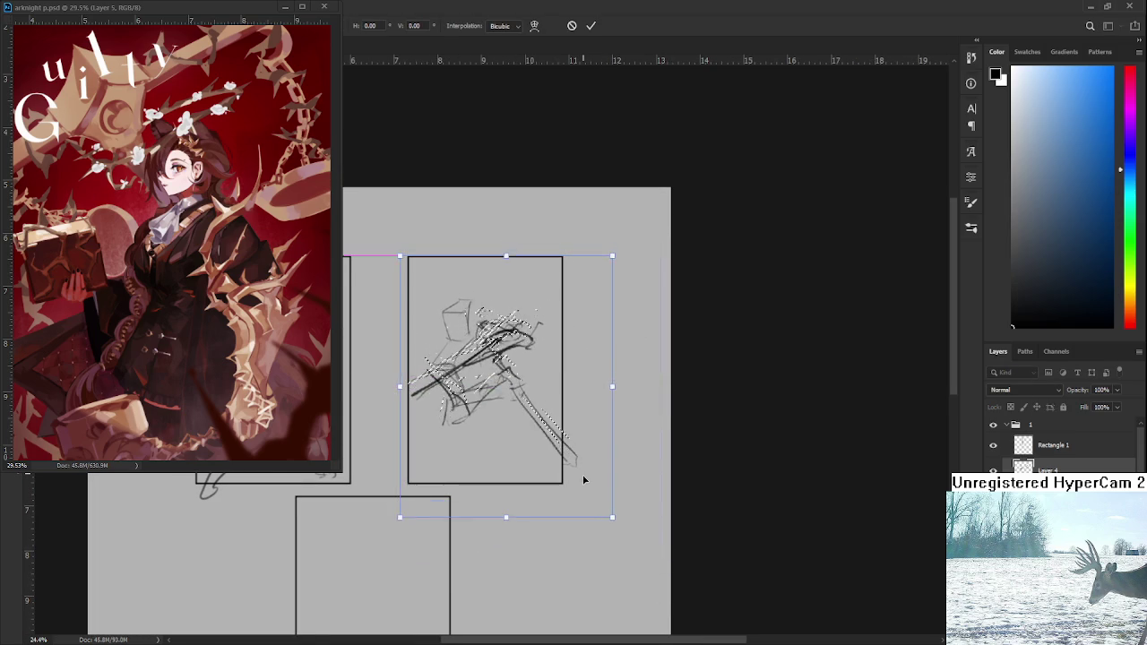
- Confirm the scaled-down sketch and add strokes at the second figure's lower right
key(Return)
mouse_move(435, 387)
mouse_down()
mouse_move(478, 414)
mouse_move(488, 393)
mouse_move(440, 416)
mouse_move(482, 436)
mouse_move(502, 380)
mouse_move(437, 484)
mouse_up()
key(ctrl+z)
key(ctrl+z)
mouse_move(466, 414)
mouse_down()
mouse_move(448, 488)
mouse_move(471, 401)
mouse_move(431, 473)
mouse_move(461, 486)
mouse_up()
key(ctrl+z)
mouse_move(504, 381)
mouse_down()
mouse_move(481, 413)
mouse_move(553, 442)
mouse_up()
- Draw the figure's two legs down to the frame's bottom edge, erasing and redrawing them darker
key(e)
drag(435, 419, 433, 471)
key(b)
mouse_move(477, 410)
mouse_down()
mouse_move(448, 487)
mouse_move(481, 494)
mouse_up()
drag(450, 410, 450, 494)
key(e)
mouse_move(491, 419)
mouse_down()
mouse_move(473, 483)
mouse_move(462, 475)
mouse_move(489, 407)
mouse_up()
key(b)
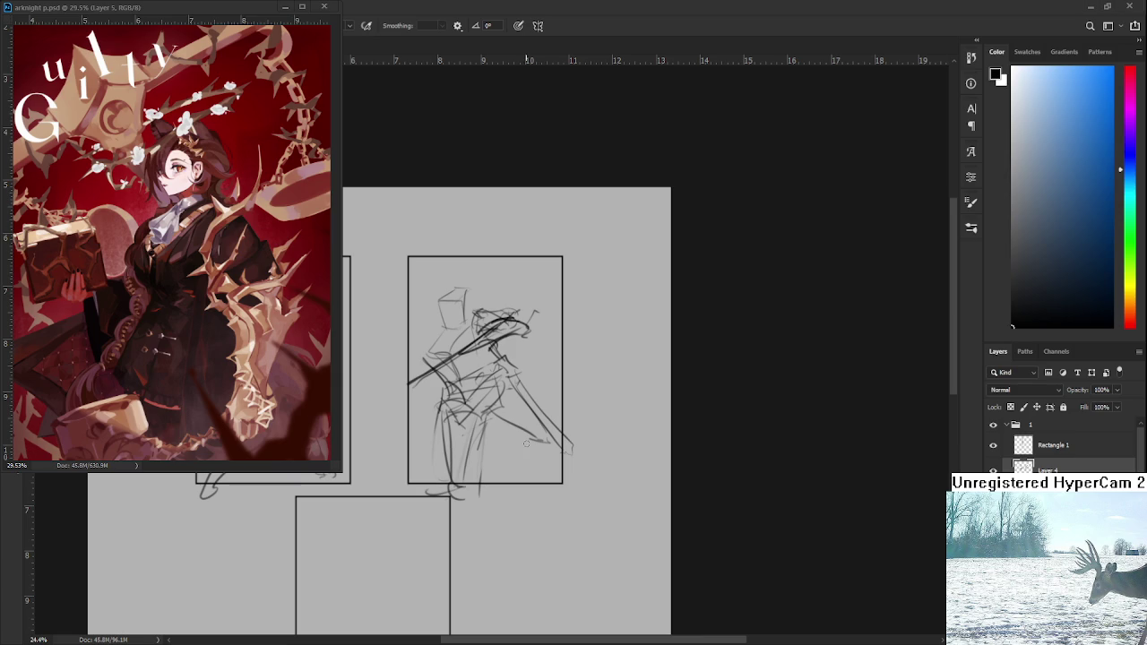
- Zoom the canvas out from 24.4% to 18.33% so all three sketch panels fit
scroll(510, 451, down, 1)
scroll(532, 409, up, 1)
scroll(530, 400, down, 1)
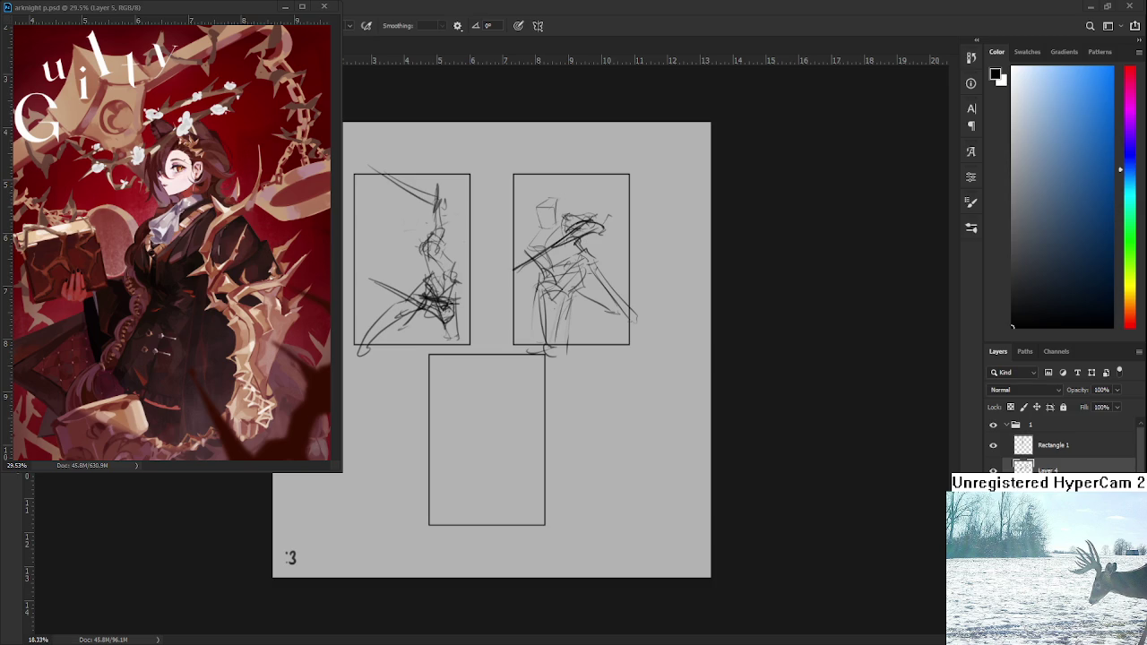
- Try trial strokes in the empty lower frame and undo them
scroll(491, 350, up, 1)
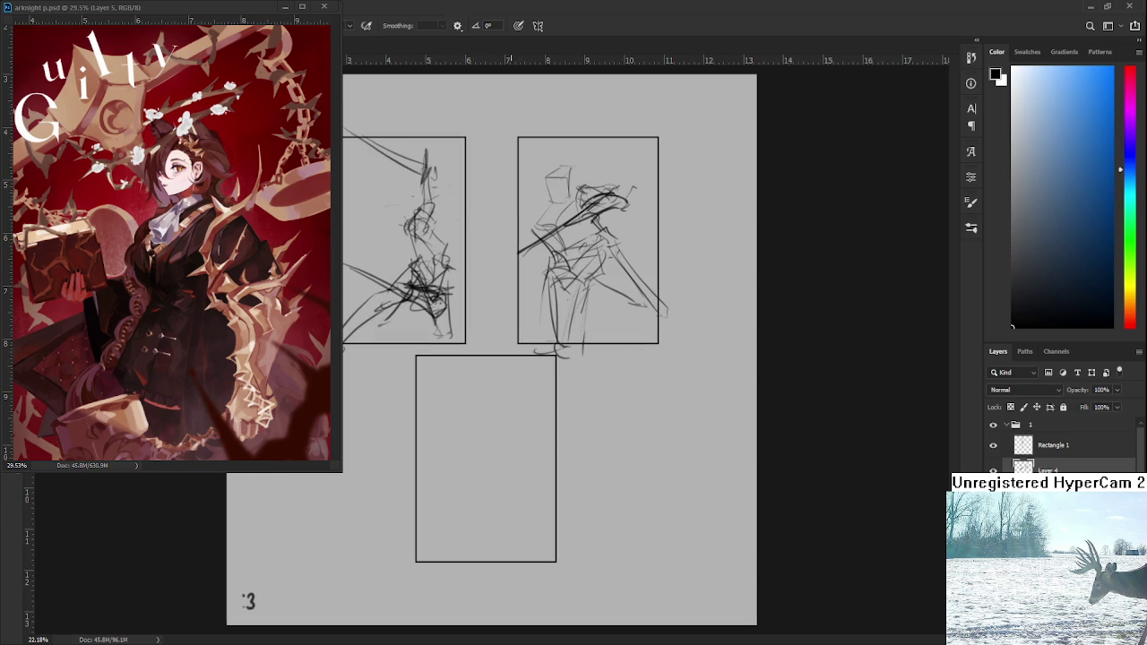
drag(456, 406, 461, 445)
key(ctrl+z)
drag(456, 398, 461, 437)
drag(459, 396, 485, 392)
key(ctrl+z)
key(ctrl+z)
- Make and clear a lasso selection, then delete the extra Layer 5
scroll(486, 348, down, 1)
key(l)
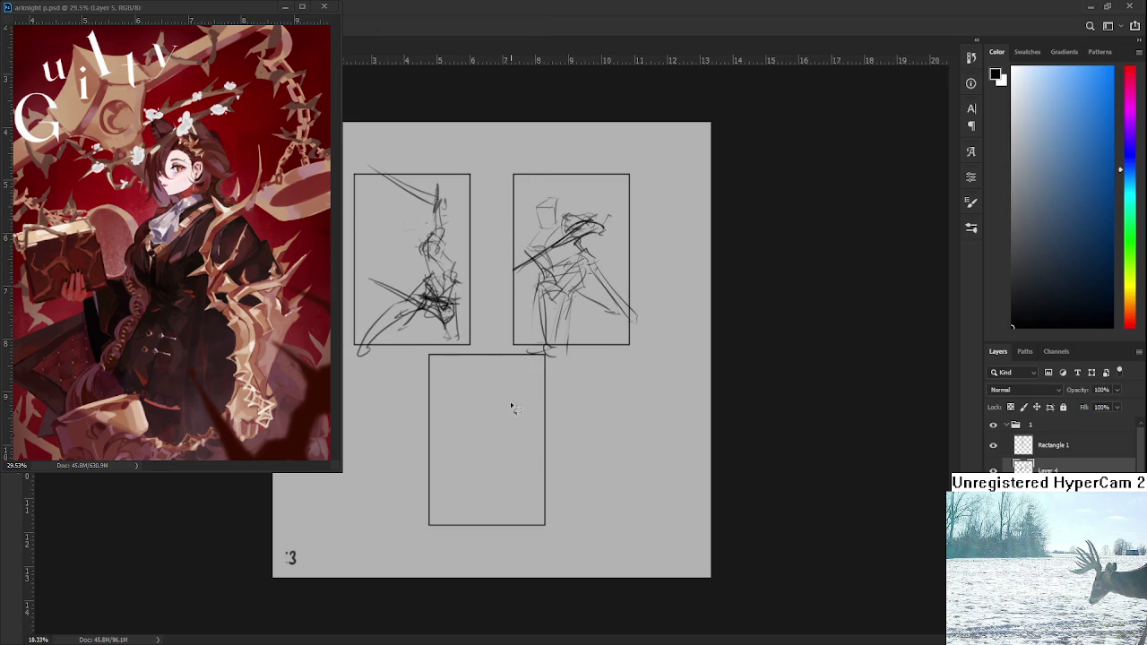
drag(512, 402, 505, 411)
key(ctrl+d)
key(Delete)
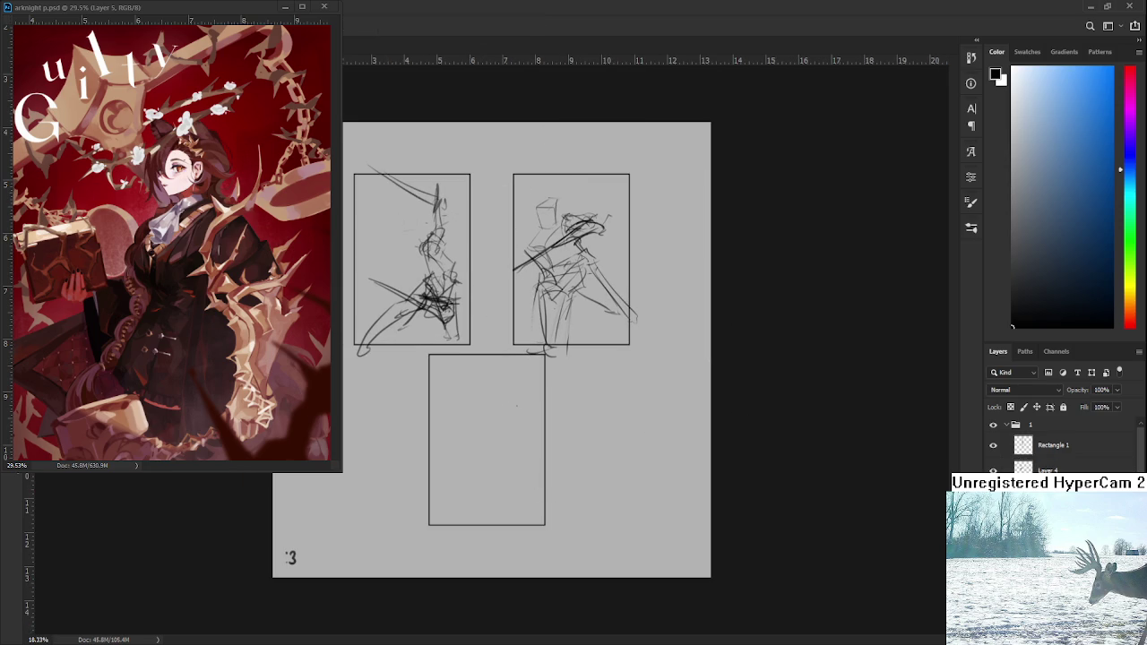
- Draw a small rough box in the third panel, darkening its top and right edges
scroll(492, 350, up, 1)
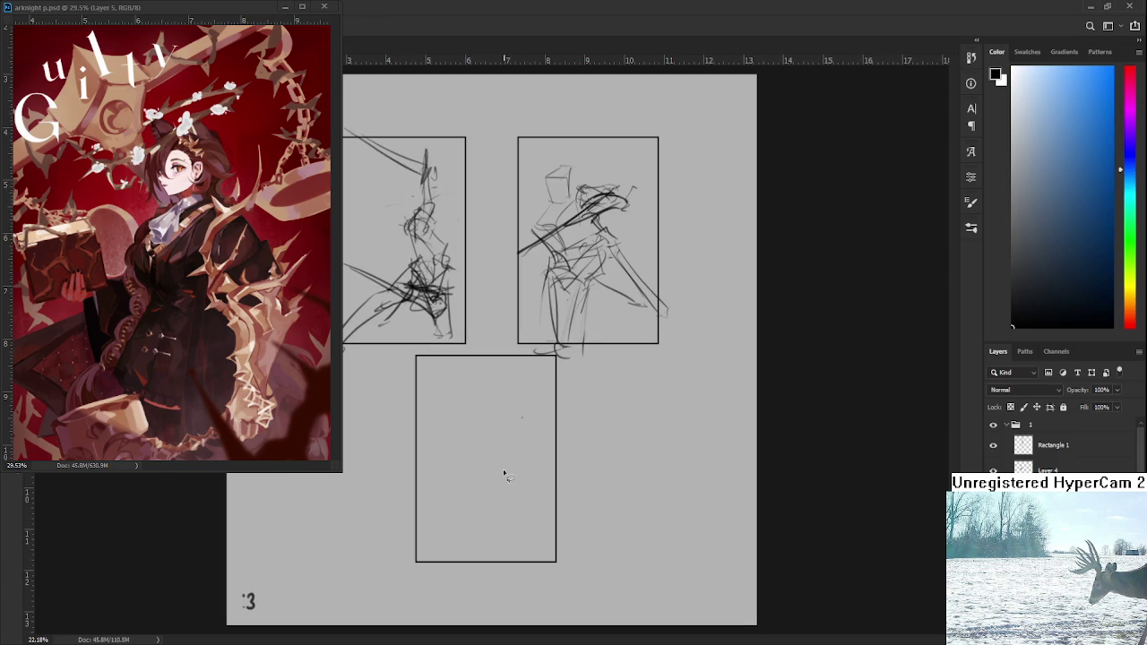
drag(473, 460, 463, 385)
key(ctrl+z)
key(ctrl+z)
key(ctrl+z)
mouse_move(468, 429)
mouse_down()
mouse_move(467, 396)
mouse_move(494, 400)
mouse_move(491, 445)
mouse_up()
drag(467, 395, 494, 401)
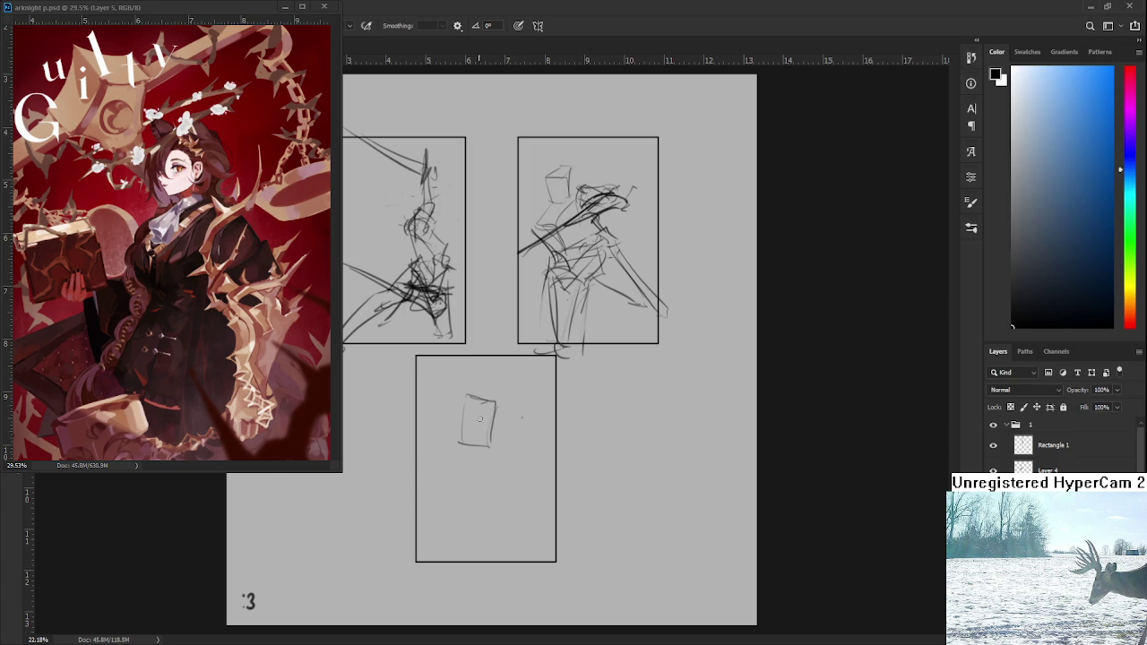
mouse_move(466, 399)
mouse_down()
mouse_move(497, 404)
mouse_move(498, 417)
mouse_up()
- Lasso the small box sketch and scale it down slightly with Free Transform
key(l)
drag(493, 379, 504, 388)
key(ctrl+t)
key(Return)
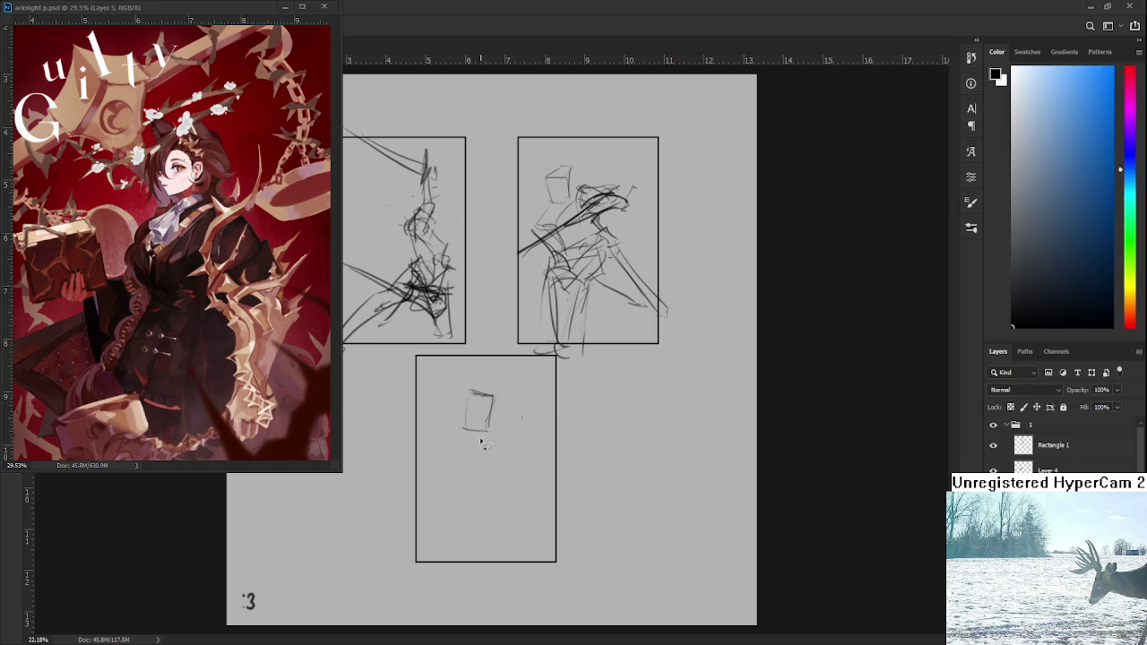
drag(506, 462, 473, 462)
- Delete the selected part of the box sketch, deselect, and test strokes with the Brush
key(Delete)
key(ctrl+d)
key(b)
drag(481, 400, 486, 432)
key(ctrl+z)
mouse_move(481, 392)
mouse_down()
mouse_move(469, 432)
mouse_move(497, 426)
mouse_move(490, 404)
mouse_move(500, 422)
mouse_move(475, 441)
mouse_move(489, 450)
mouse_up()
key(ctrl+z)
- Sketch trial lines and a loop below the box, undoing the unwanted diagonals
key(ctrl+z)
mouse_move(473, 437)
mouse_down()
mouse_move(490, 450)
mouse_move(491, 438)
mouse_move(496, 459)
mouse_move(500, 450)
mouse_move(491, 493)
mouse_move(483, 484)
mouse_move(498, 501)
mouse_up()
key(ctrl+z)
mouse_move(511, 453)
mouse_down()
mouse_move(507, 487)
mouse_move(515, 466)
mouse_up()
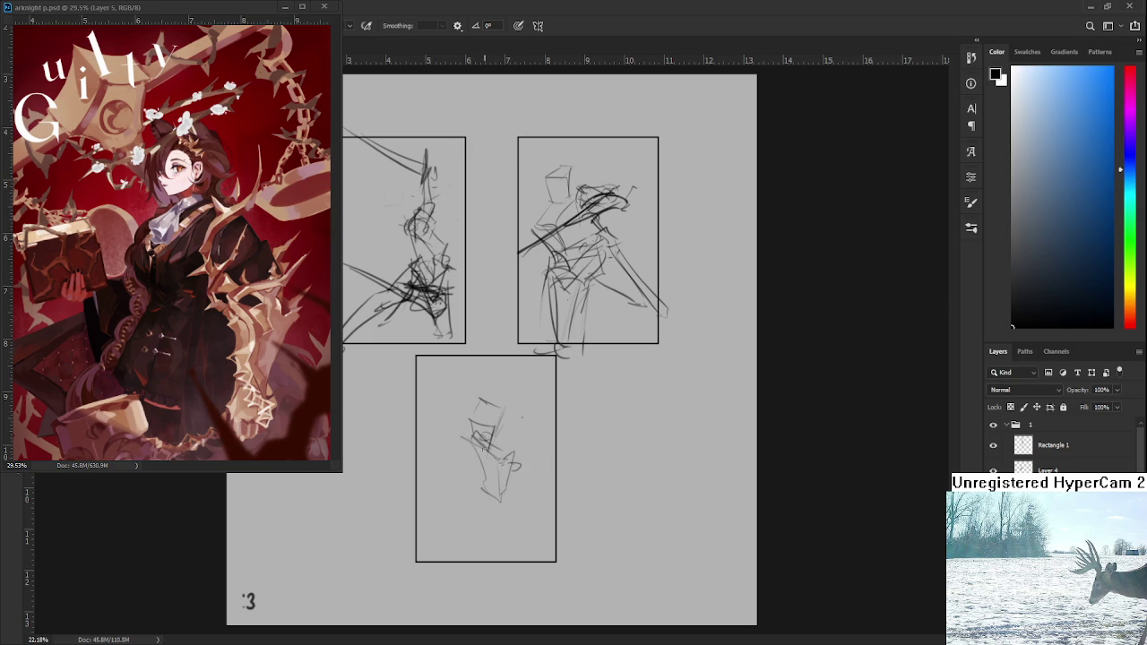
mouse_move(477, 489)
mouse_down()
mouse_move(499, 515)
mouse_move(494, 484)
mouse_move(509, 514)
mouse_move(426, 466)
mouse_move(475, 493)
mouse_up()
key(ctrl+z)
key(ctrl+z)
drag(426, 463, 462, 535)
key(ctrl+z)
drag(446, 493, 486, 536)
key(ctrl+z)
- Rough out the body cylinder, leg lines and long vertical lines at the figure's left
key(ctrl+z)
mouse_move(473, 495)
mouse_down()
mouse_move(484, 506)
mouse_move(442, 454)
mouse_move(435, 478)
mouse_move(482, 502)
mouse_up()
key(ctrl+z)
key(ctrl+z)
key(ctrl+z)
key(ctrl+z)
key(ctrl+z)
mouse_move(429, 471)
mouse_down()
mouse_move(478, 516)
mouse_move(462, 516)
mouse_up()
key(ctrl+z)
mouse_move(437, 471)
mouse_down()
mouse_move(482, 529)
mouse_move(465, 544)
mouse_move(480, 523)
mouse_move(453, 548)
mouse_move(477, 565)
mouse_up()
key(ctrl+z)
key(ctrl+z)
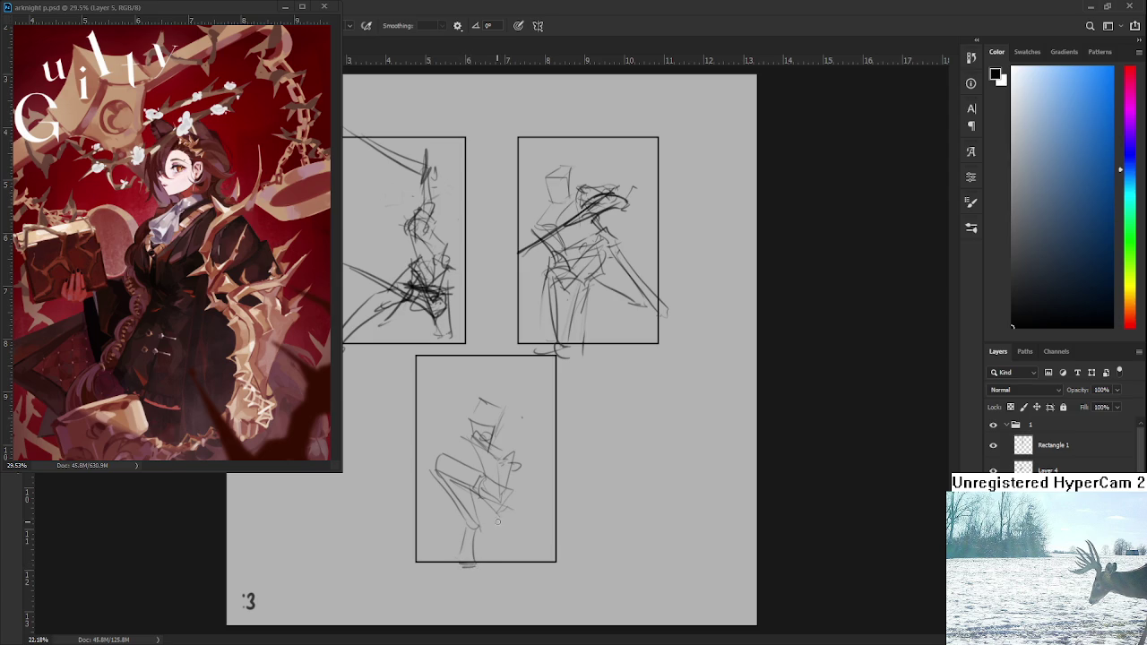
key(ctrl+z)
key(ctrl+z)
key(ctrl+z)
key(ctrl+z)
key(ctrl+z)
key(ctrl+z)
key(ctrl+z)
key(ctrl+z)
key(ctrl+z)
key(ctrl+z)
mouse_move(475, 436)
mouse_down()
mouse_move(473, 455)
mouse_move(448, 474)
mouse_move(471, 462)
mouse_up()
drag(439, 421, 448, 486)
key(ctrl+z)
mouse_move(448, 418)
mouse_down()
mouse_move(450, 474)
mouse_move(452, 412)
mouse_move(465, 421)
mouse_up()
drag(457, 380, 459, 521)
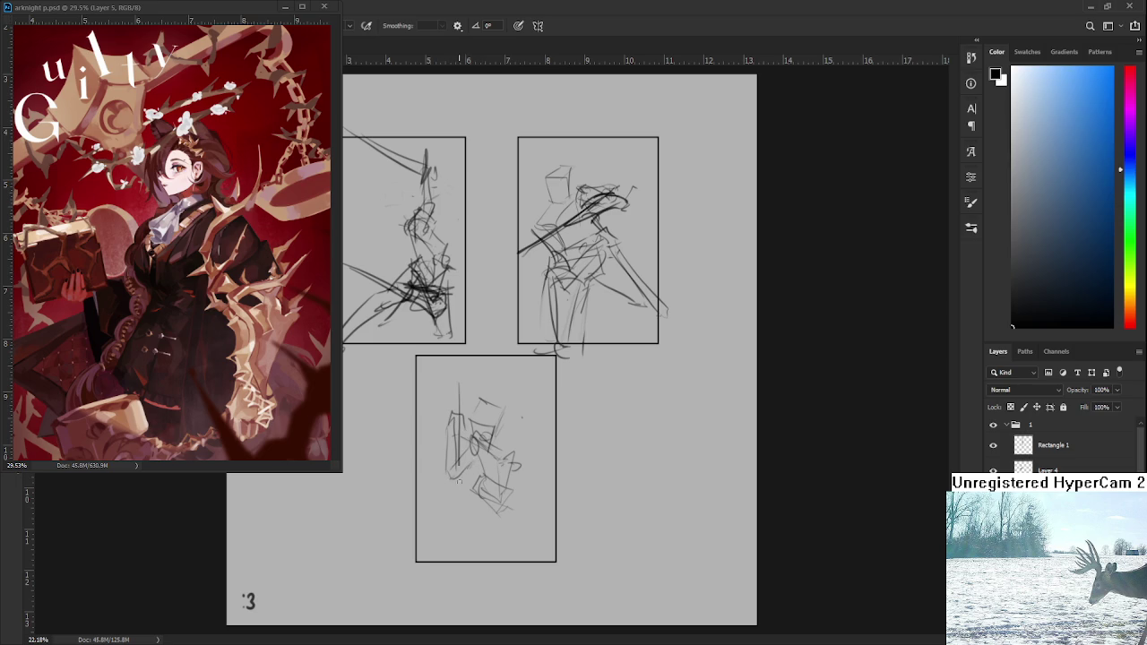
drag(459, 382, 459, 542)
drag(461, 377, 464, 543)
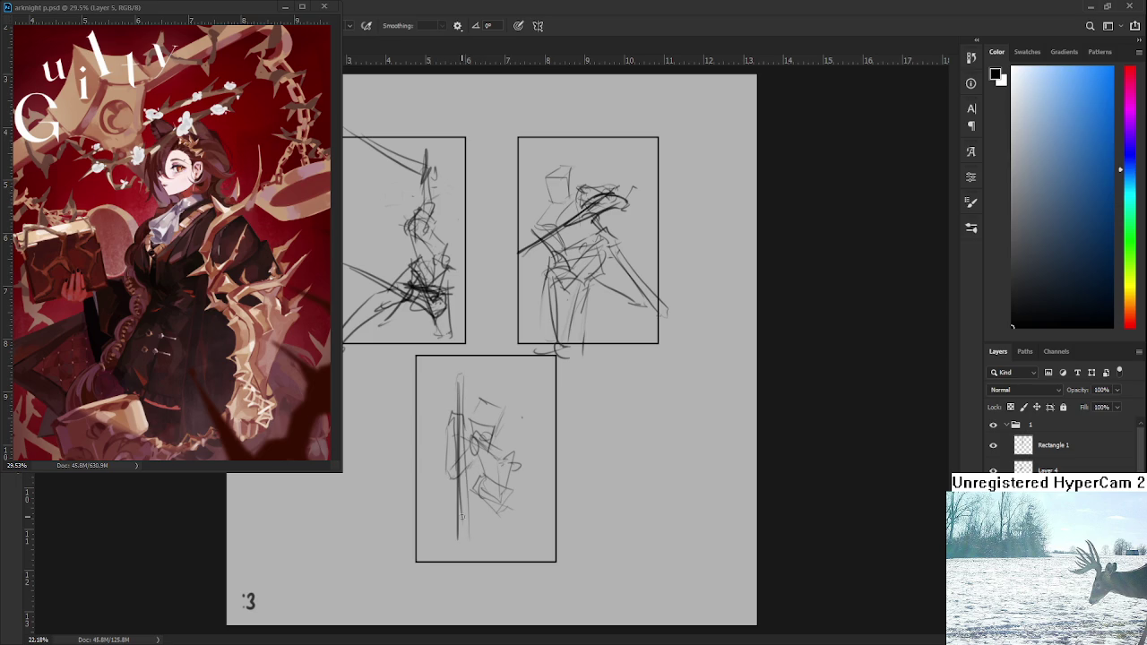
- Replace the left vertical lines with a reinforced long diagonal line along the figure's left
key(ctrl+z)
key(ctrl+z)
key(ctrl+z)
key(ctrl+z)
key(ctrl+z)
key(ctrl+z)
mouse_move(451, 484)
mouse_down()
mouse_move(438, 440)
mouse_move(460, 487)
mouse_up()
mouse_move(444, 448)
mouse_down()
mouse_move(443, 418)
mouse_move(457, 445)
mouse_up()
mouse_move(445, 399)
mouse_down()
mouse_move(445, 446)
mouse_move(459, 419)
mouse_move(446, 434)
mouse_move(477, 539)
mouse_up()
key(ctrl+z)
key(ctrl+z)
key(ctrl+z)
key(ctrl+z)
drag(452, 425, 475, 541)
key(e)
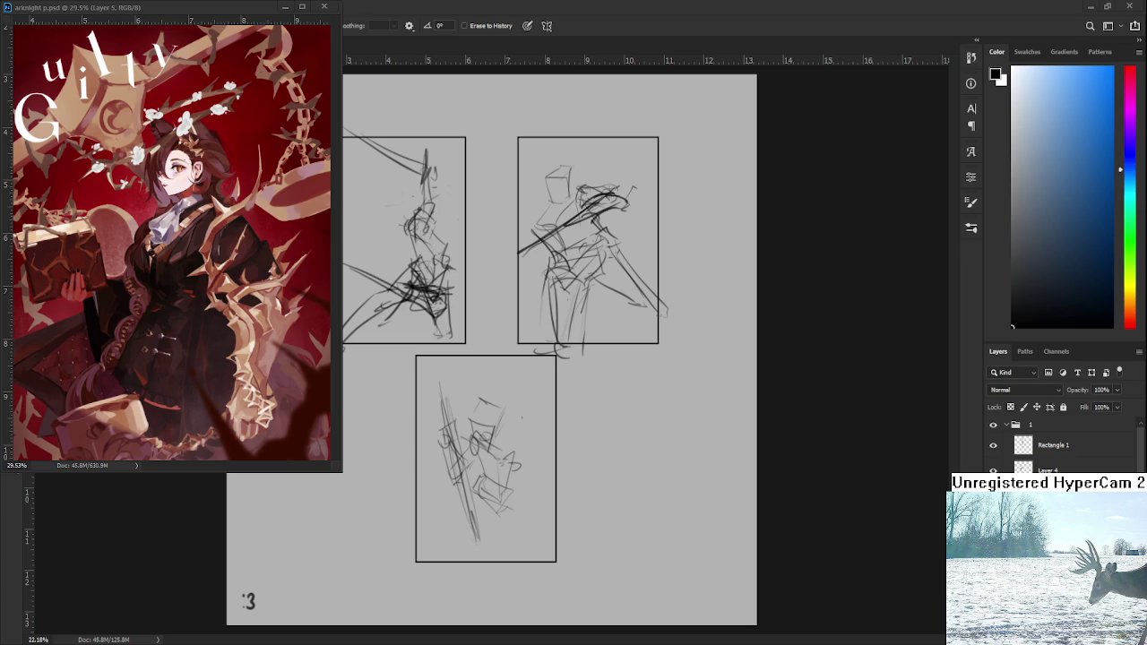
- Draw leg lines with an oval and a foot mark in the lower panel
key(b)
mouse_move(521, 509)
mouse_down()
mouse_move(512, 530)
mouse_move(503, 515)
mouse_up()
key(ctrl+z)
key(ctrl+z)
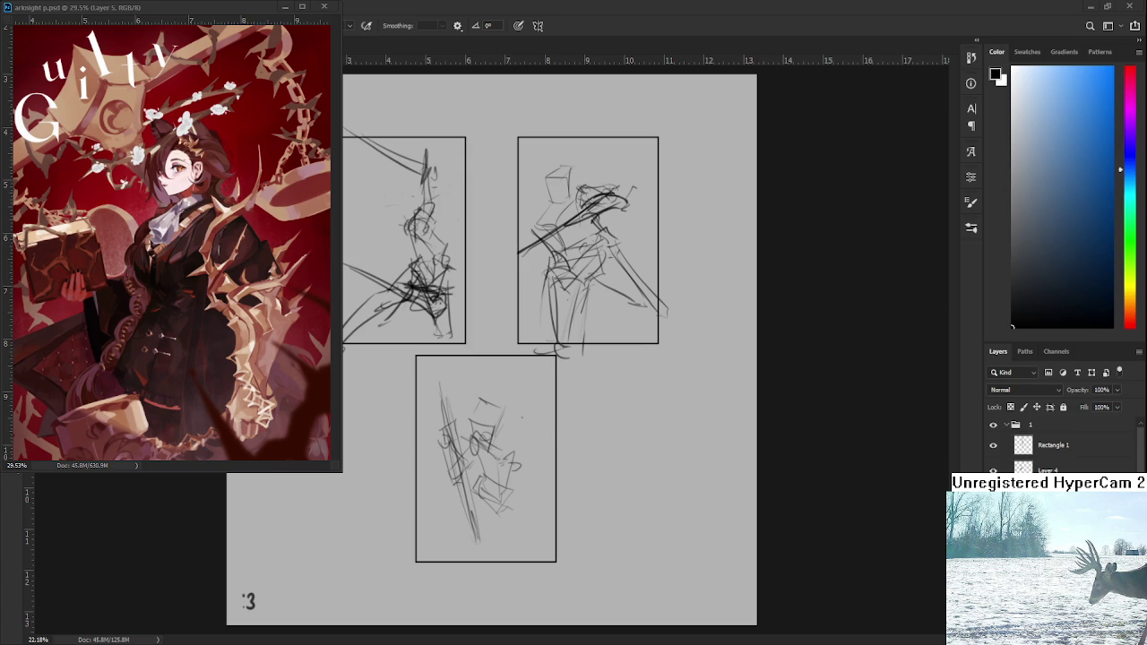
mouse_move(501, 502)
mouse_down()
mouse_move(524, 511)
mouse_move(512, 574)
mouse_move(497, 557)
mouse_move(534, 511)
mouse_up()
key(ctrl+z)
key(ctrl+z)
mouse_move(514, 558)
mouse_down()
mouse_move(534, 528)
mouse_move(505, 564)
mouse_up()
mouse_move(500, 509)
mouse_down()
mouse_move(489, 564)
mouse_move(487, 550)
mouse_up()
key(ctrl+z)
drag(489, 549, 504, 557)
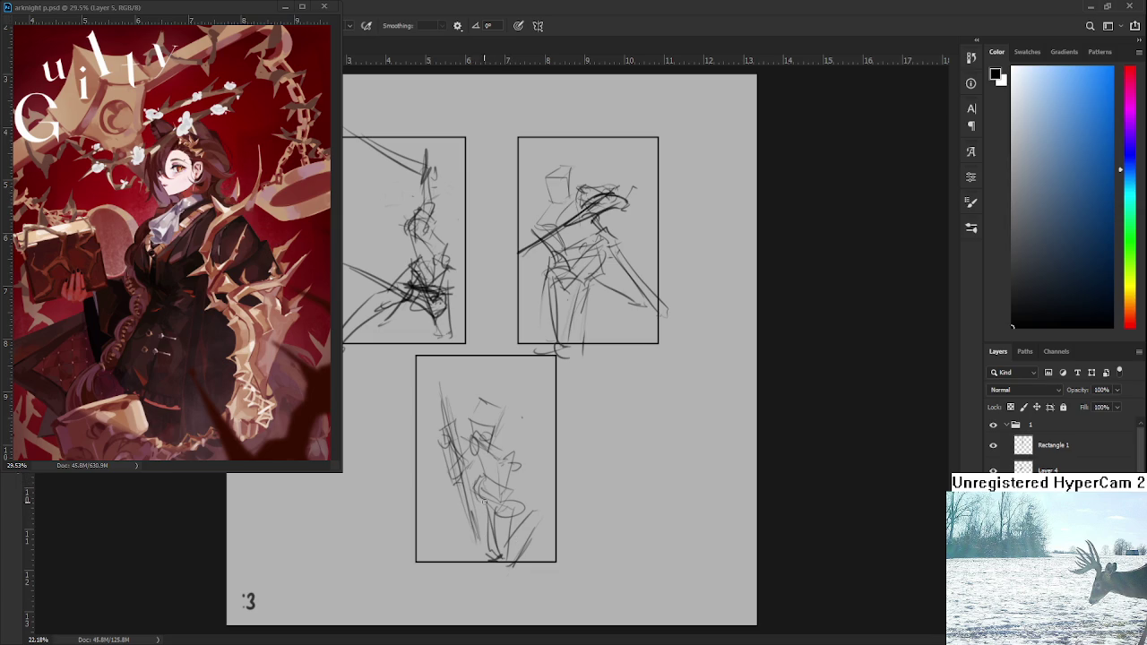
- Add a U-shaped arm curve and undo the failed foot strokes
mouse_move(460, 482)
mouse_down()
mouse_move(428, 502)
mouse_move(478, 500)
mouse_up()
mouse_move(466, 543)
mouse_down()
mouse_move(441, 550)
mouse_move(446, 572)
mouse_up()
key(ctrl+z)
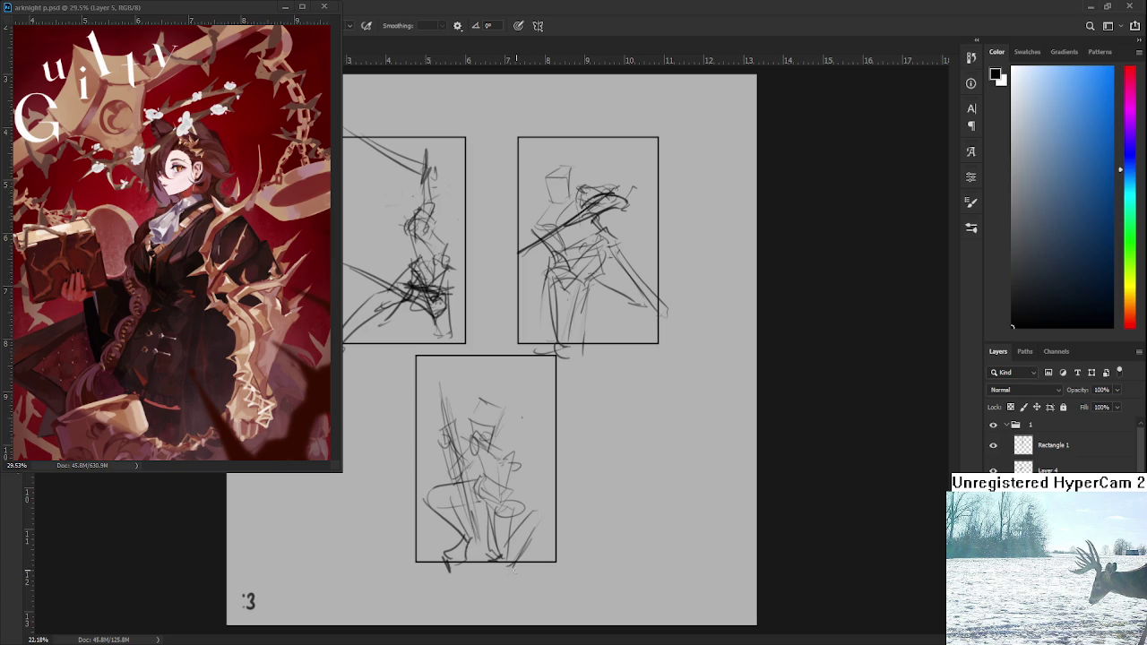
key(ctrl+z)
key(ctrl+z)
key(ctrl+z)
key(ctrl+z)
key(ctrl+z)
key(ctrl+z)
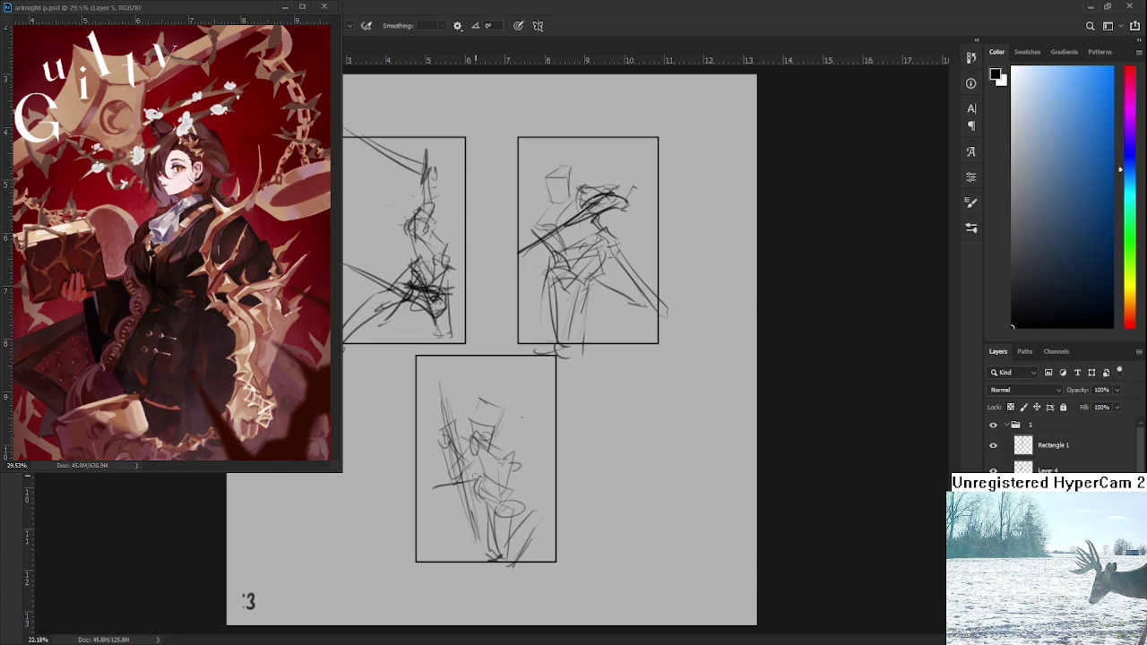
scroll(494, 481, up, 2)
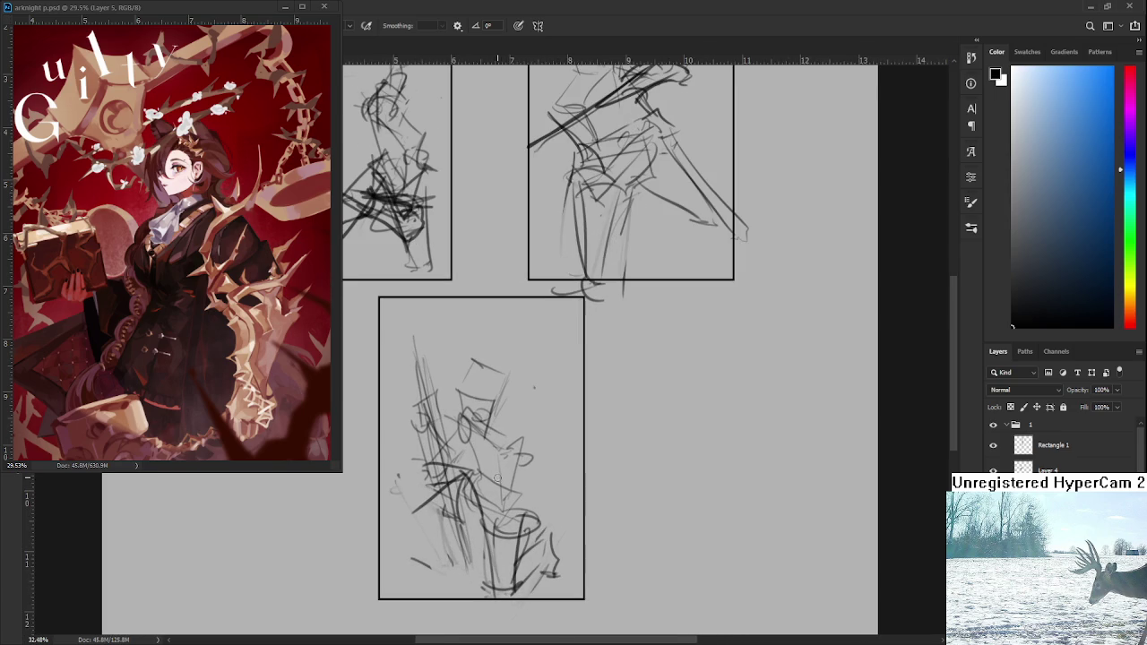
- Erase and lighten the lower-right strokes of the third figure
drag(550, 544, 564, 506)
key(e)
mouse_move(507, 555)
mouse_down()
mouse_move(507, 493)
mouse_move(531, 492)
mouse_move(560, 548)
mouse_up()
mouse_move(492, 426)
mouse_down()
mouse_move(507, 462)
mouse_move(535, 441)
mouse_move(478, 433)
mouse_move(565, 448)
mouse_move(551, 437)
mouse_up()
key(b)
- Add dark strokes across the figure's chest and middle, discarding the torso and leg attempts
drag(511, 428, 484, 479)
key(ctrl+z)
mouse_move(548, 446)
mouse_down()
mouse_move(534, 497)
mouse_move(556, 488)
mouse_up()
mouse_move(551, 445)
mouse_down()
mouse_move(536, 461)
mouse_move(540, 533)
mouse_up()
key(ctrl+z)
mouse_move(559, 453)
mouse_down()
mouse_move(552, 497)
mouse_move(530, 520)
mouse_move(537, 598)
mouse_up()
key(ctrl+z)
mouse_move(531, 518)
mouse_down()
mouse_move(536, 593)
mouse_move(548, 595)
mouse_up()
key(ctrl+z)
key(ctrl+z)
key(ctrl+z)
key(ctrl+z)
key(ctrl+z)
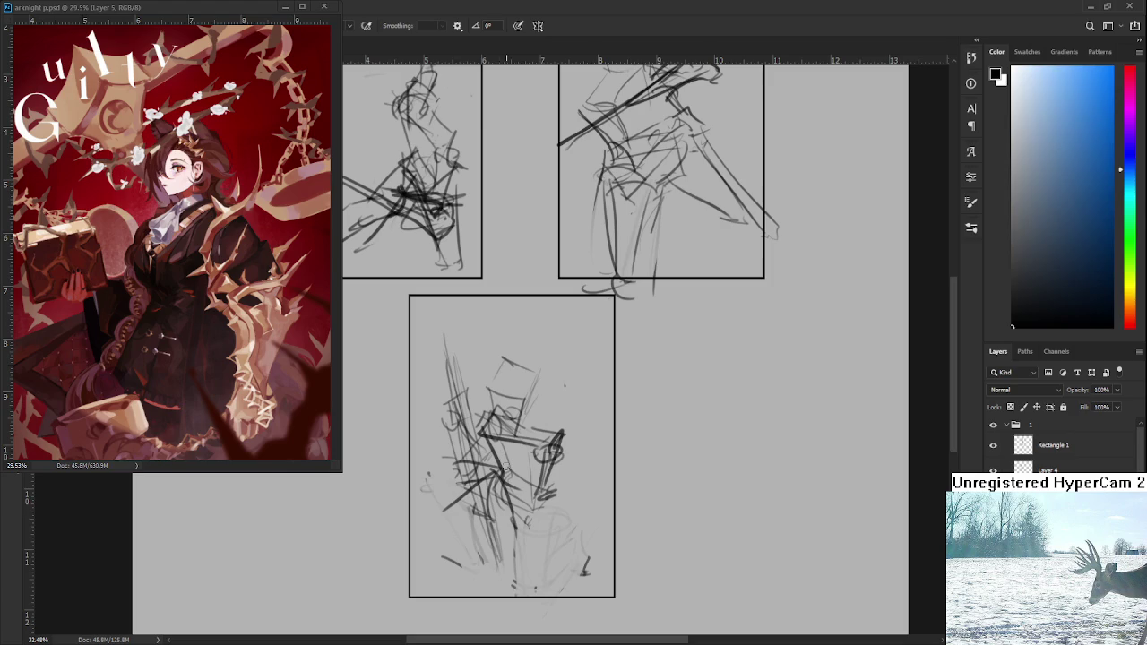
mouse_move(491, 488)
mouse_down()
mouse_move(541, 503)
mouse_move(518, 510)
mouse_move(563, 505)
mouse_move(552, 493)
mouse_up()
- Try a vertical leg line and a lower-right curve, then take back the recent leg strokes
scroll(525, 501, up, 1)
drag(459, 565, 513, 540)
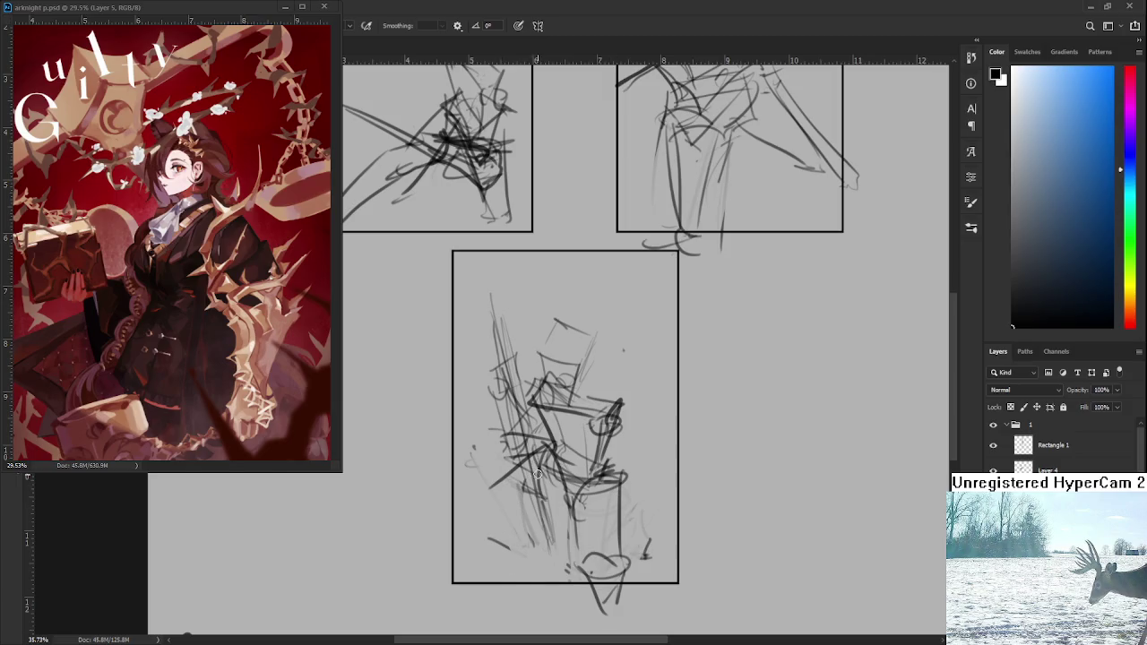
mouse_move(540, 453)
mouse_down()
mouse_move(538, 534)
mouse_move(566, 555)
mouse_up()
key(ctrl+z)
key(ctrl+z)
drag(548, 470, 644, 527)
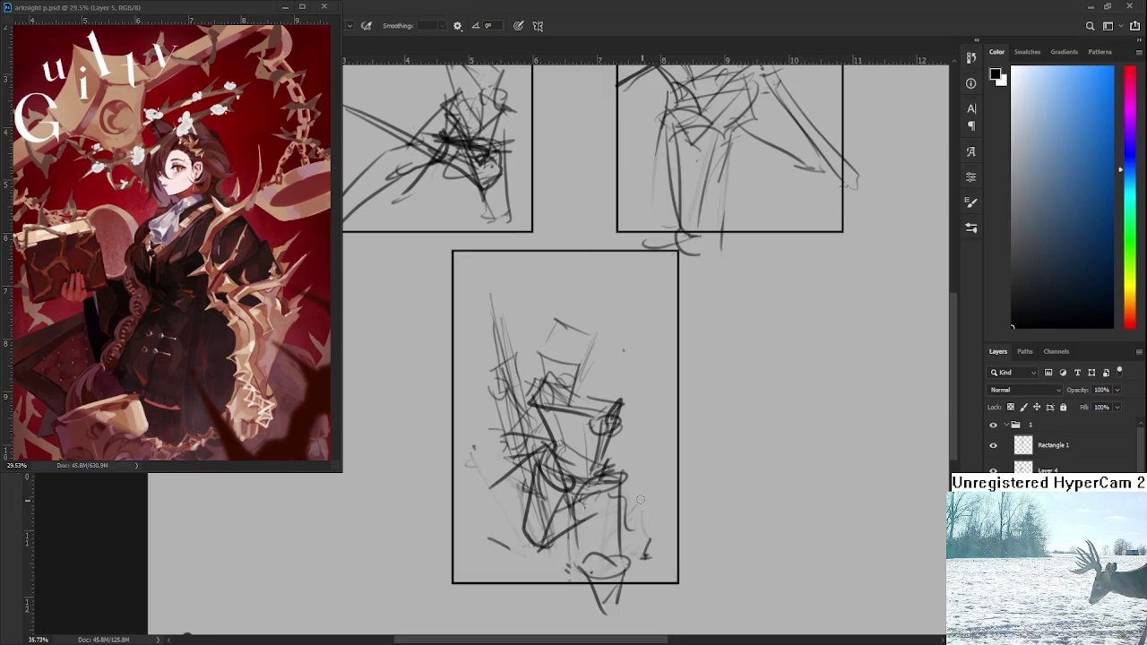
scroll(495, 404, down, 2)
key(ctrl+z)
key(ctrl+z)
key(ctrl+z)
key(ctrl+z)
key(ctrl+z)
key(ctrl+z)
key(ctrl+z)
key(ctrl+z)
key(ctrl+z)
key(ctrl+z)
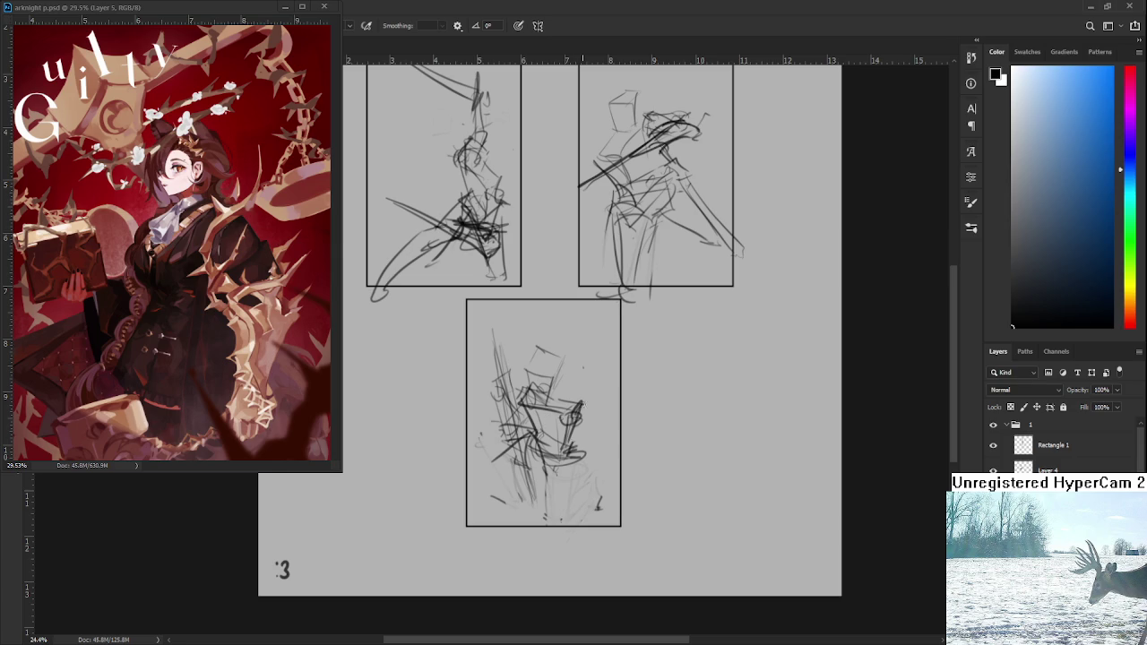
- Sketch the waist curve of the third figure
mouse_move(539, 466)
mouse_down()
mouse_move(584, 459)
mouse_move(548, 525)
mouse_up()
- Draw new leg lines on the third figure, then doodle a small loop beside ':3' and undo it
drag(579, 461, 568, 525)
mouse_move(548, 457)
mouse_down()
mouse_move(572, 525)
mouse_move(579, 483)
mouse_move(580, 523)
mouse_move(678, 463)
mouse_up()
scroll(1057, 444, down, 2)
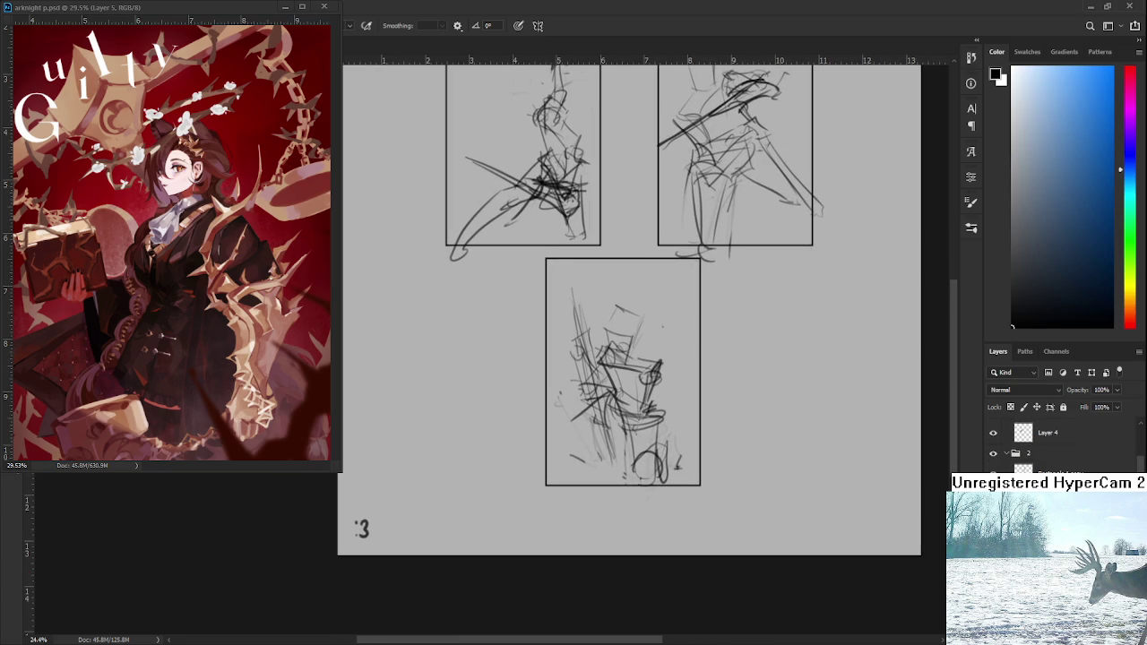
drag(423, 439, 471, 424)
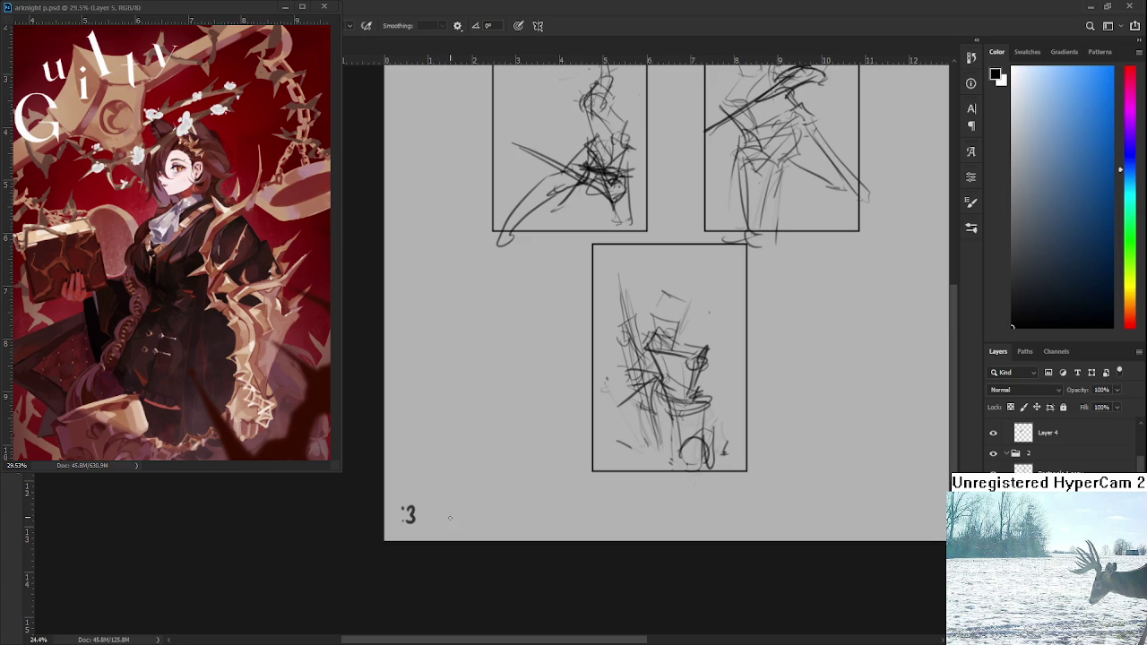
mouse_move(447, 511)
mouse_down()
mouse_move(466, 519)
mouse_move(449, 519)
mouse_move(442, 502)
mouse_move(473, 514)
mouse_move(400, 525)
mouse_up()
key(ctrl+z)
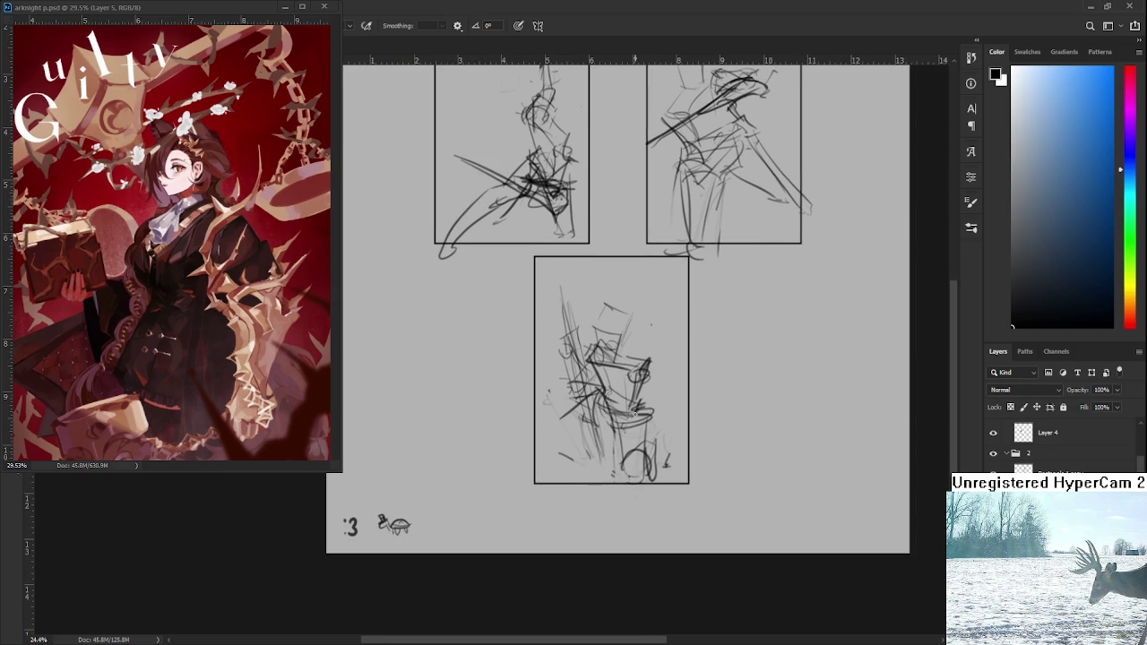
- Add the empty layer Rectangle 1 above Layer 4 in the sketch document
scroll(632, 415, down, 2)
scroll(633, 415, up, 3)
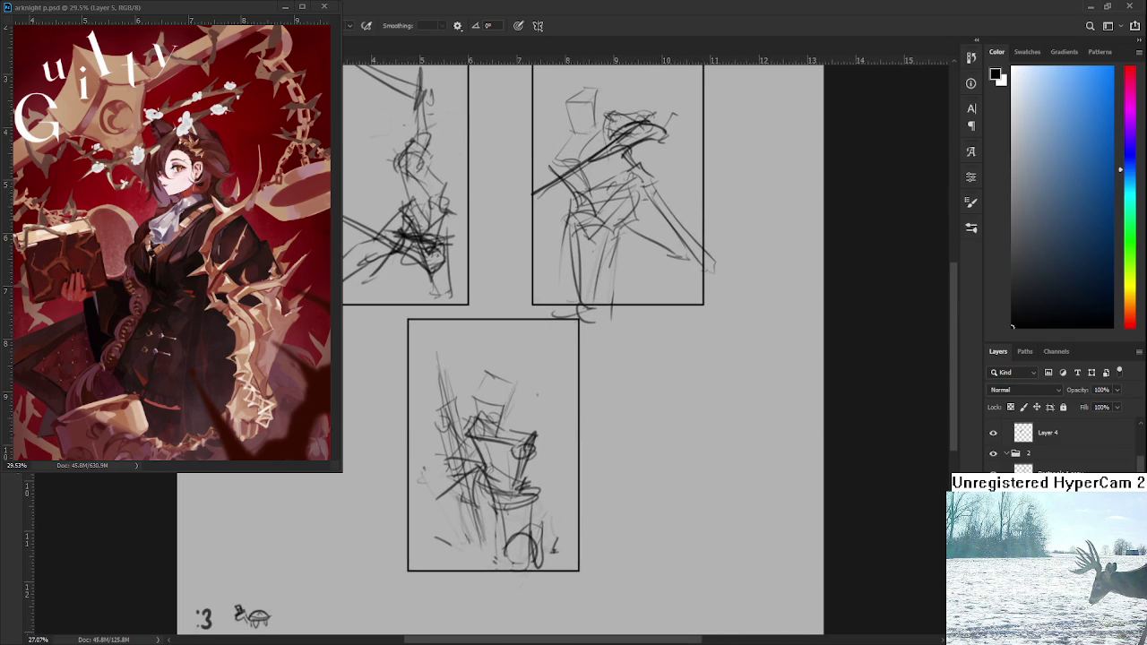
key(ctrl+z)
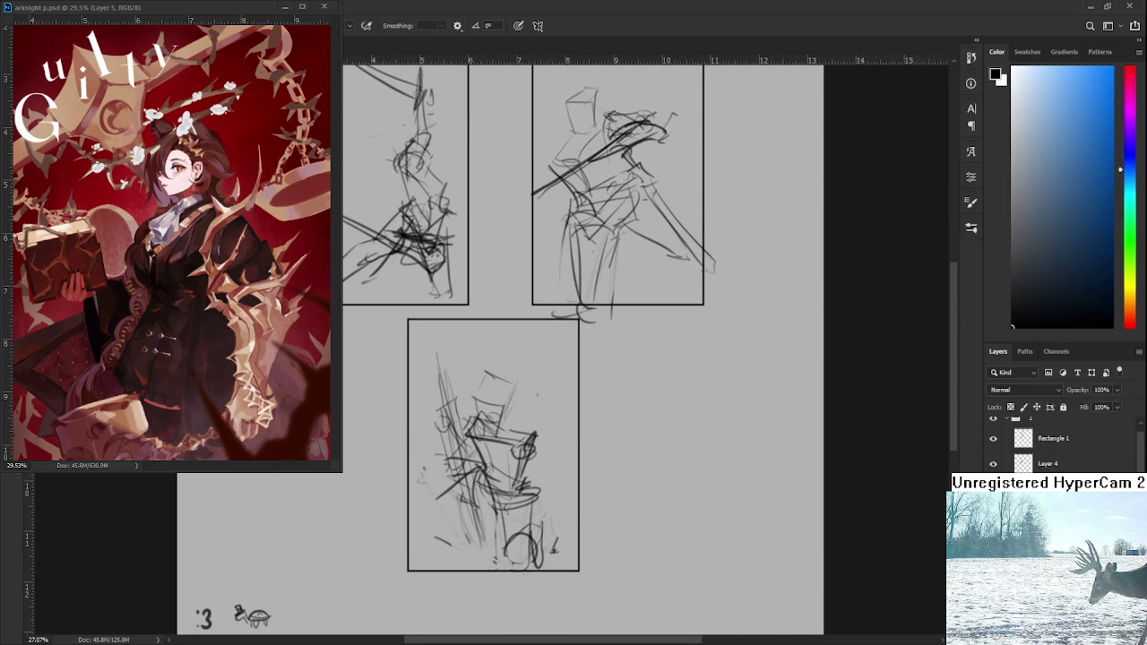
scroll(464, 462, down, 2)
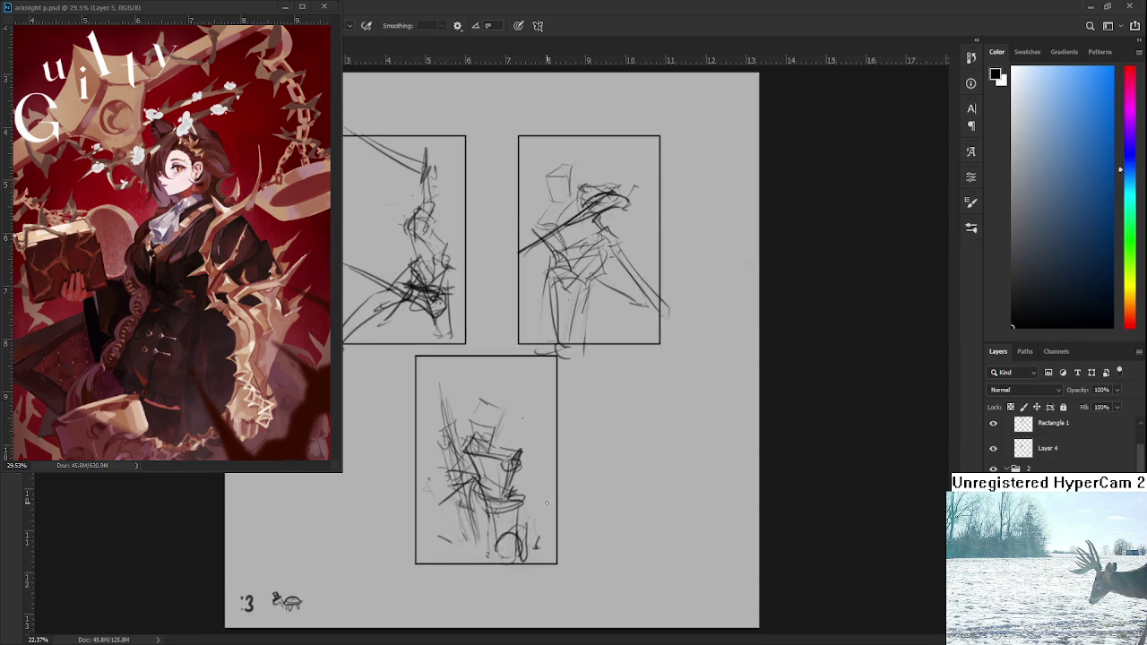
scroll(464, 462, down, 1)
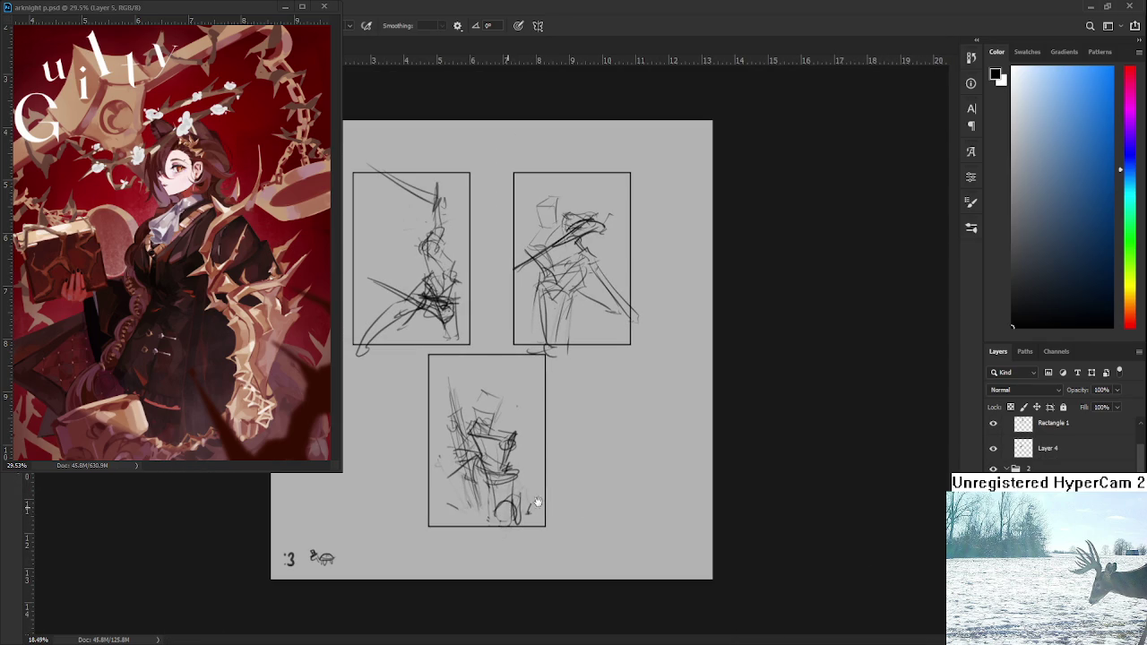
scroll(525, 504, up, 1)
scroll(505, 470, up, 1)
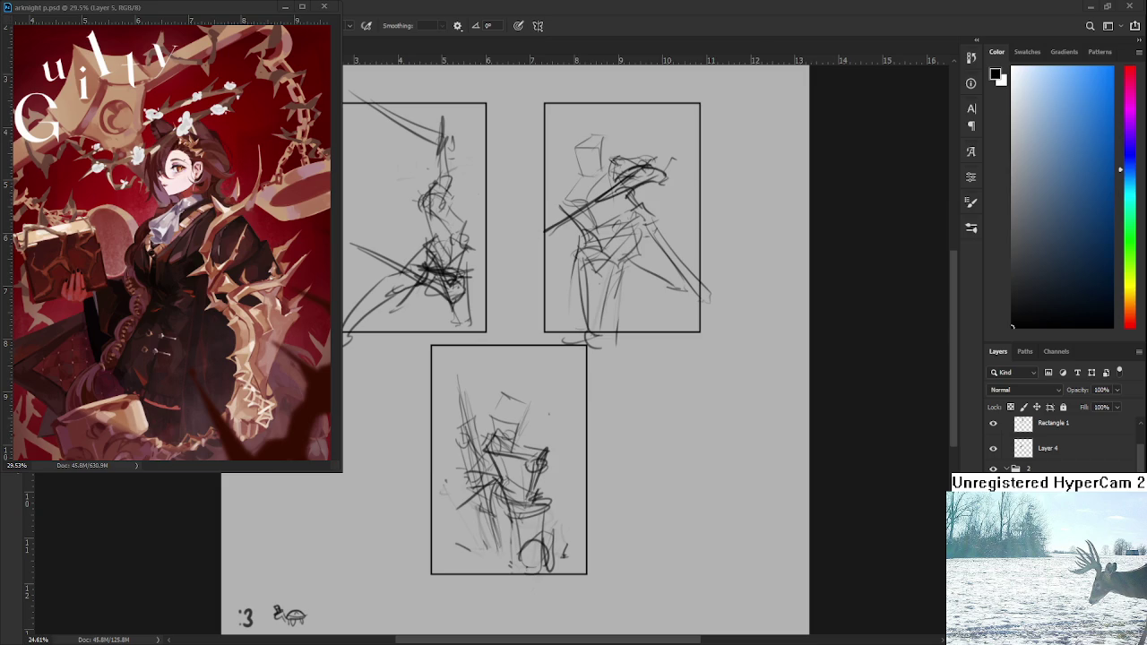
scroll(500, 520, up, 2)
- Erase the old circles and redraw two legs and a larger boot at the third sketch's bottom
key(e)
mouse_move(553, 547)
mouse_down()
mouse_move(536, 578)
mouse_move(573, 534)
mouse_up()
key(b)
drag(526, 567, 549, 578)
drag(529, 512, 529, 573)
drag(528, 551, 557, 572)
mouse_move(564, 505)
mouse_down()
mouse_move(564, 561)
mouse_move(543, 574)
mouse_move(558, 548)
mouse_move(557, 583)
mouse_move(559, 551)
mouse_up()
mouse_move(547, 581)
mouse_down()
mouse_move(563, 578)
mouse_move(543, 608)
mouse_move(650, 600)
mouse_up()
- Add a curved line and loose hatching strokes at the third panel's lower left, undoing the last stroke
key(e)
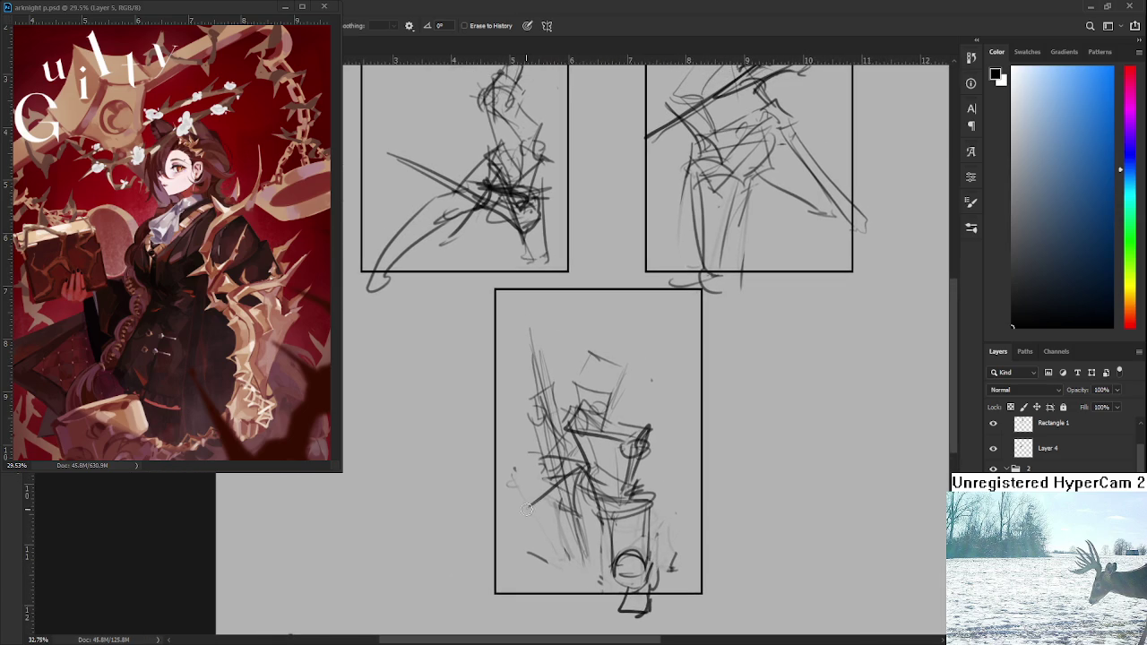
scroll(536, 502, down, 1)
scroll(516, 417, down, 1)
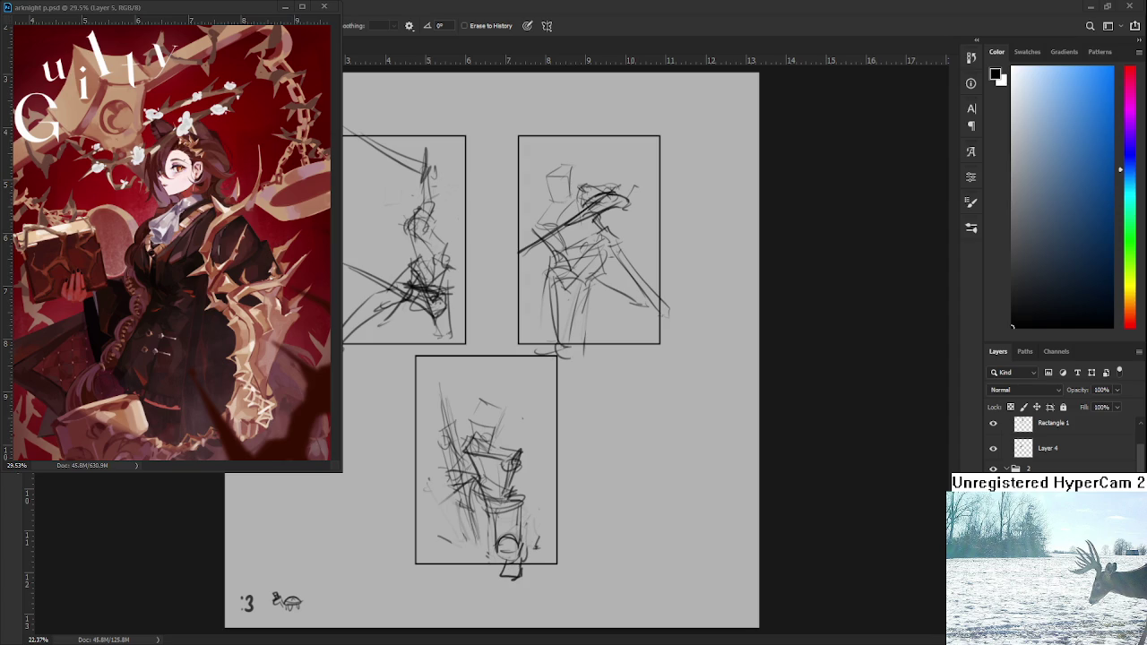
key(b)
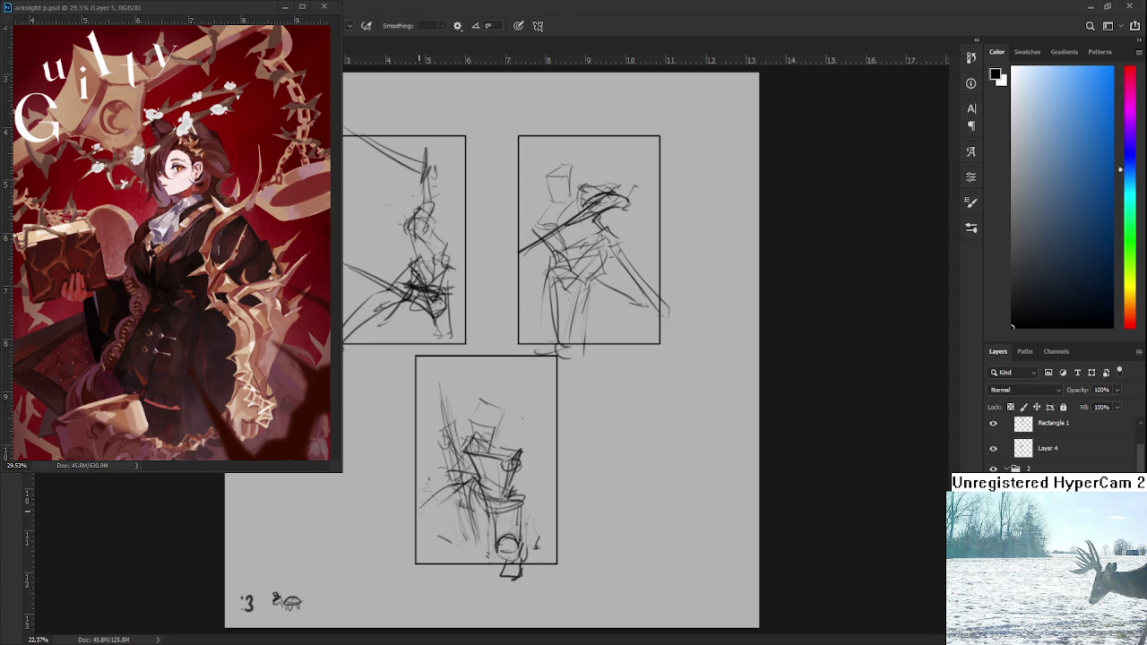
drag(462, 487, 407, 522)
mouse_move(484, 506)
mouse_down()
mouse_move(417, 542)
mouse_move(450, 554)
mouse_move(426, 563)
mouse_up()
key(ctrl+z)
key(ctrl+z)
key(ctrl+z)
key(ctrl+z)
key(ctrl+z)
- Close the floating arknight reference document
click(285, 7)
- Open Raid.psd from the Home screen's recent files and zoom into its sheet
click(16, 27)
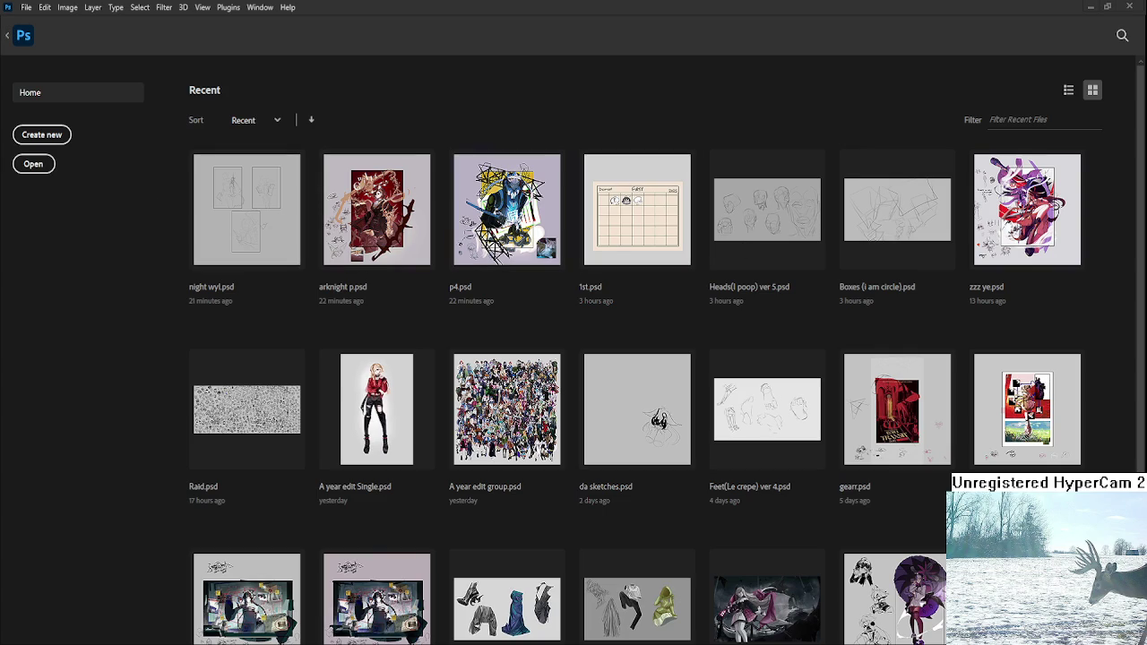
click(224, 409)
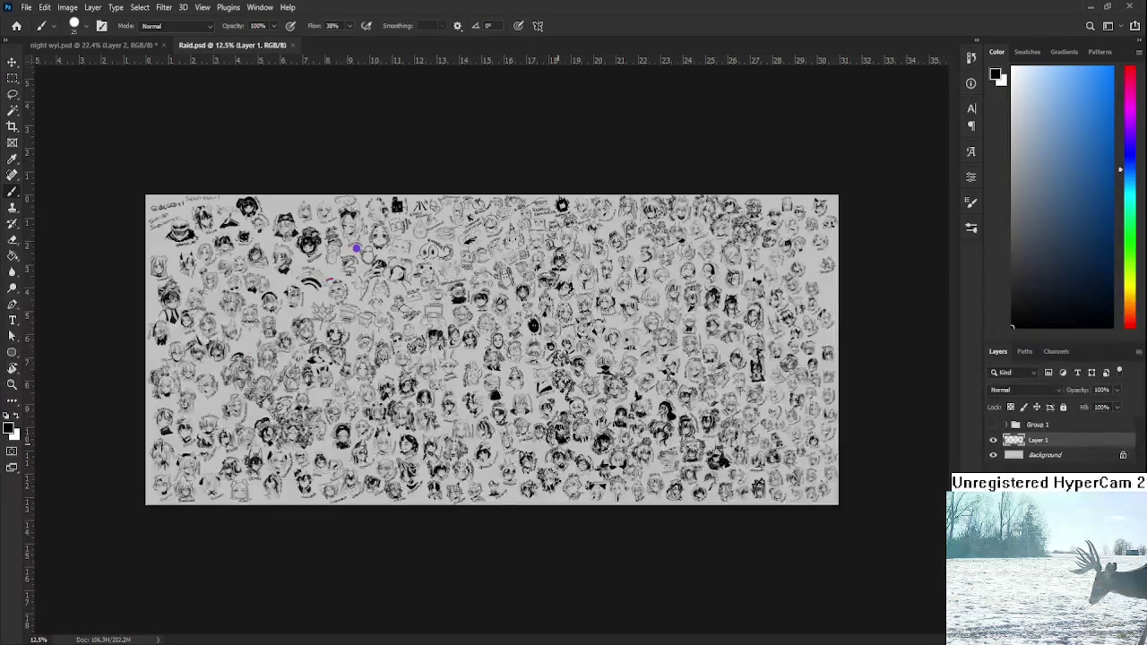
scroll(356, 249, up, 5)
scroll(356, 248, up, 5)
scroll(491, 349, down, 1)
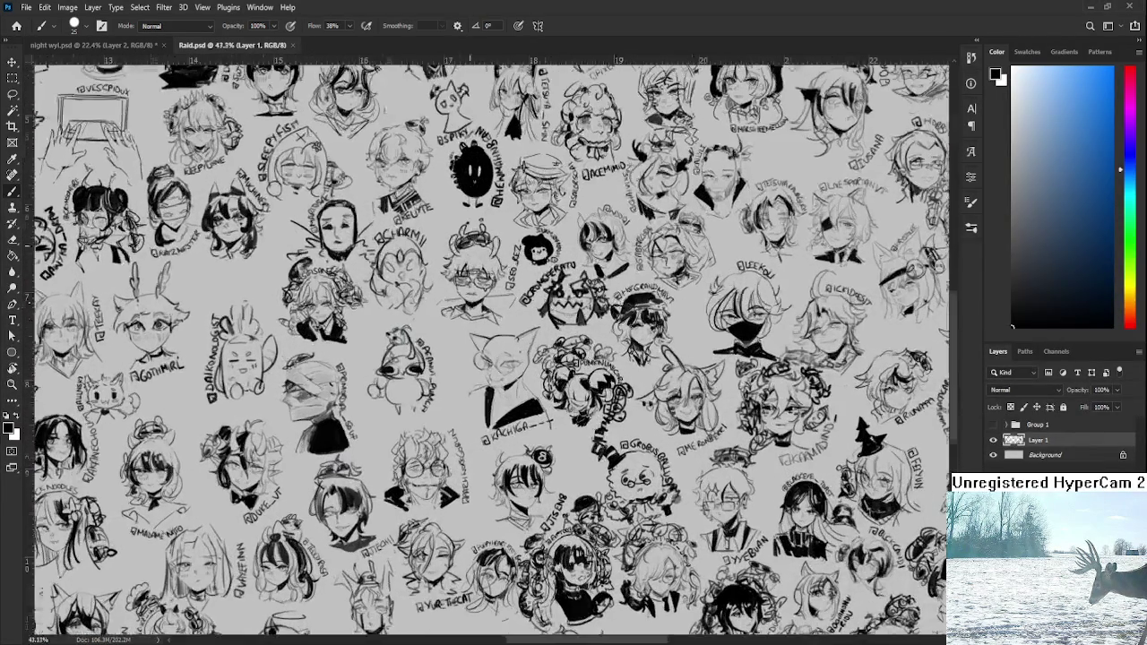
scroll(491, 349, down, 2)
scroll(628, 260, down, 3)
scroll(592, 258, right, 2)
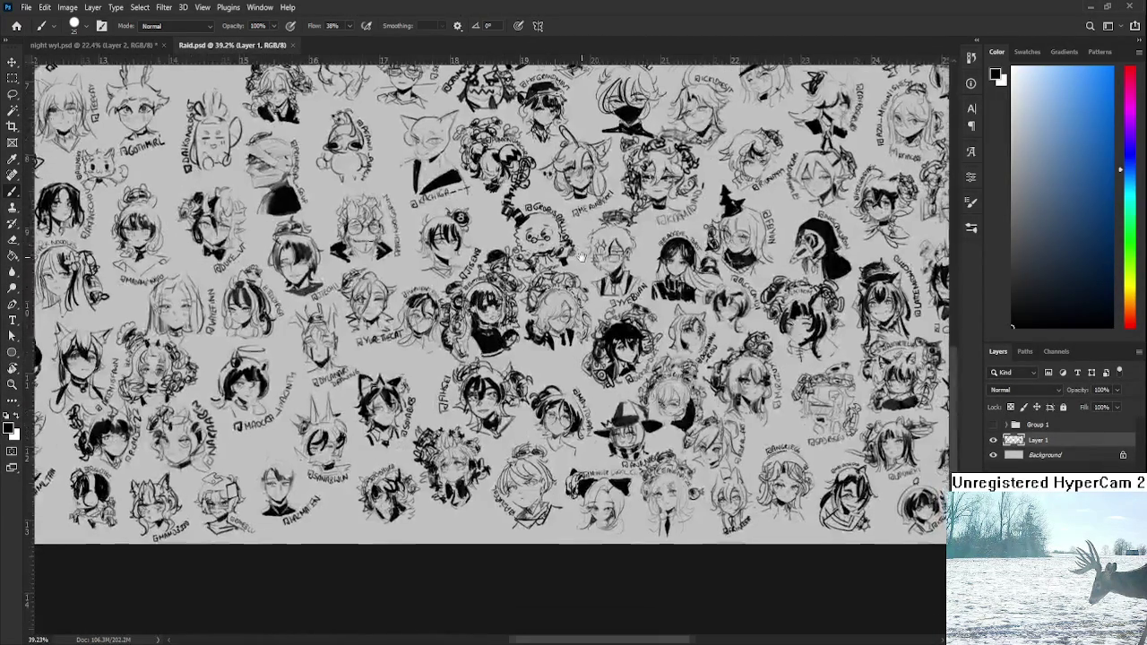
drag(581, 257, 431, 261)
scroll(431, 261, up, 2)
scroll(474, 287, up, 2)
scroll(528, 323, up, 2)
scroll(573, 350, up, 2)
- Pan and zoom around Raid.psd to look over the character head sketches
drag(571, 347, 427, 377)
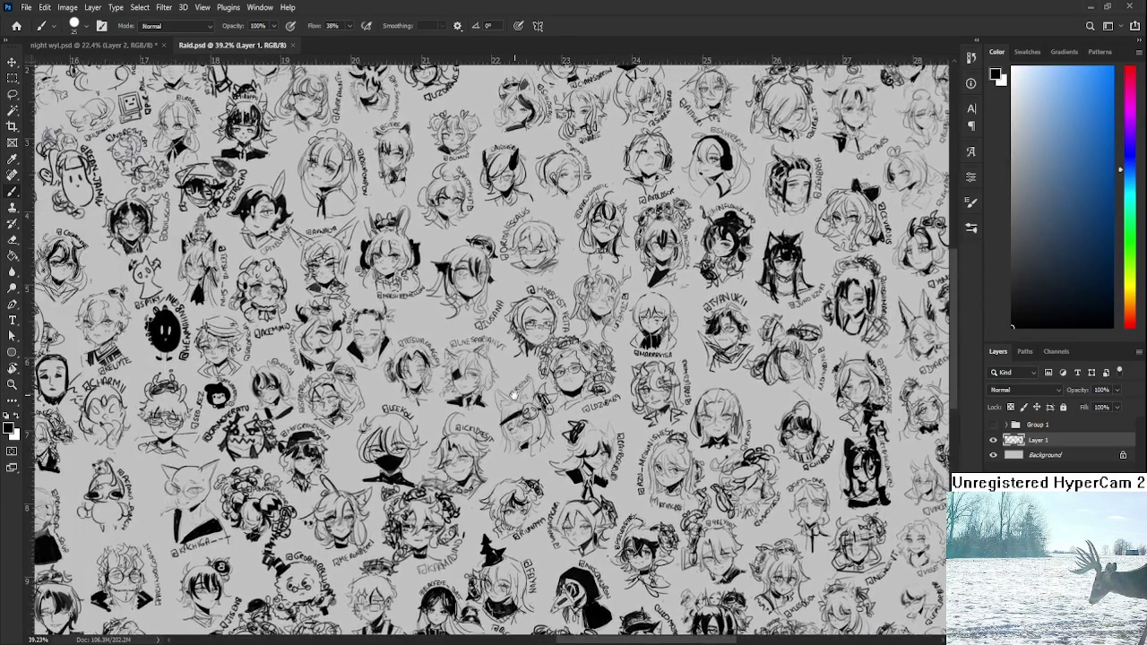
drag(514, 394, 650, 385)
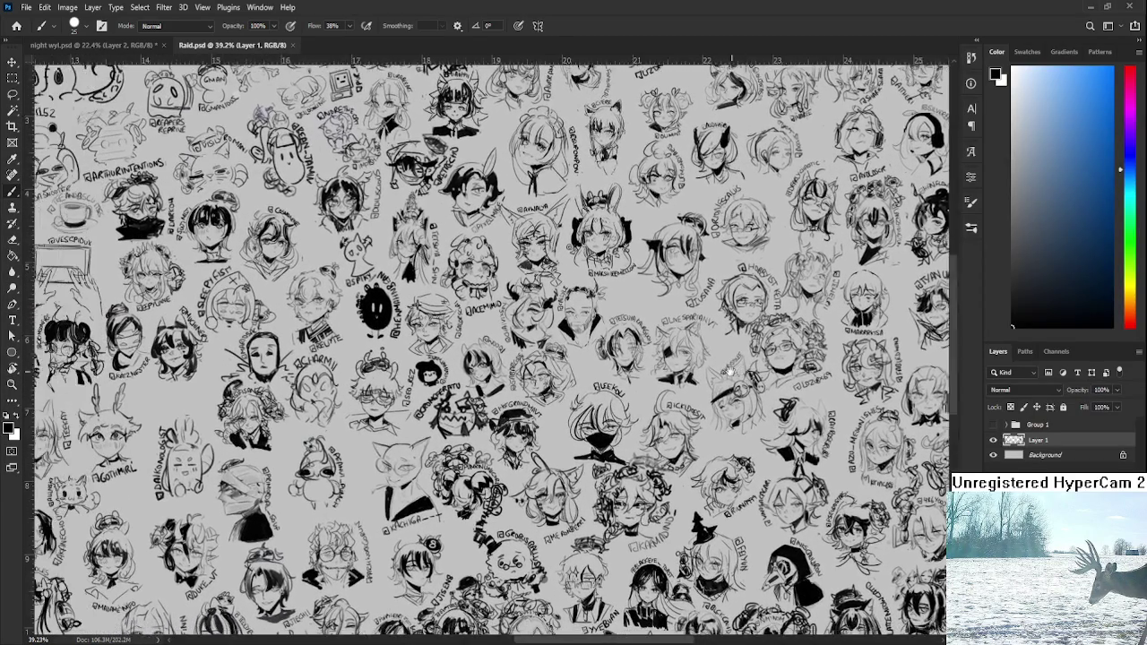
drag(730, 369, 748, 369)
scroll(638, 455, up, 2)
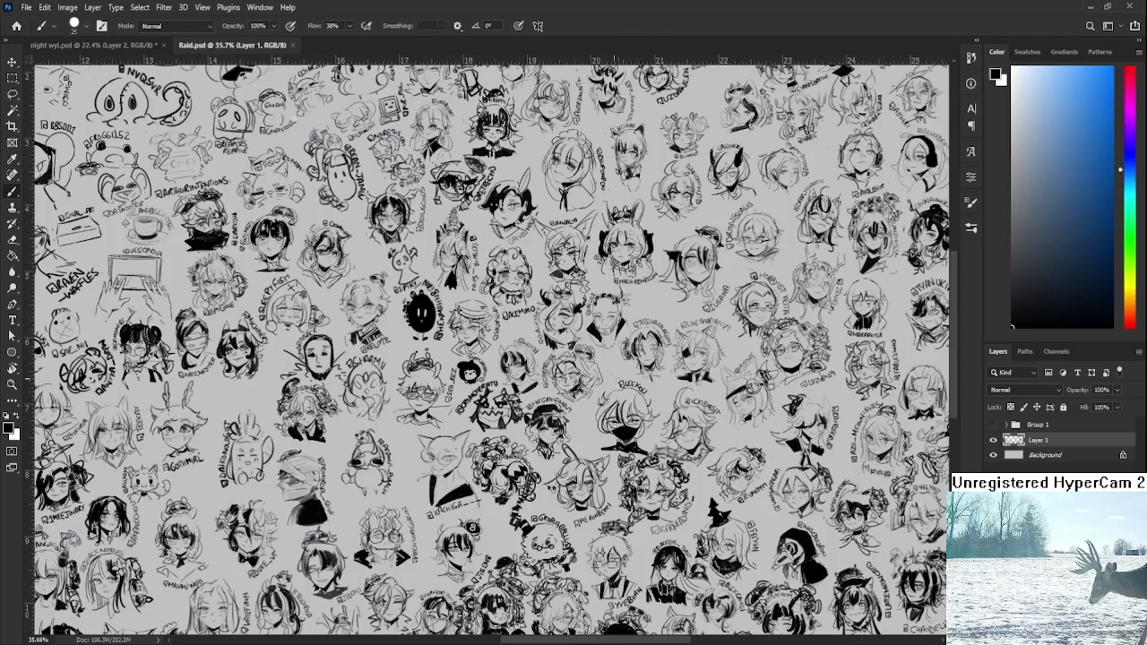
mouse_move(570, 365)
mouse_down()
mouse_move(638, 454)
mouse_move(672, 470)
mouse_up()
drag(689, 344, 689, 241)
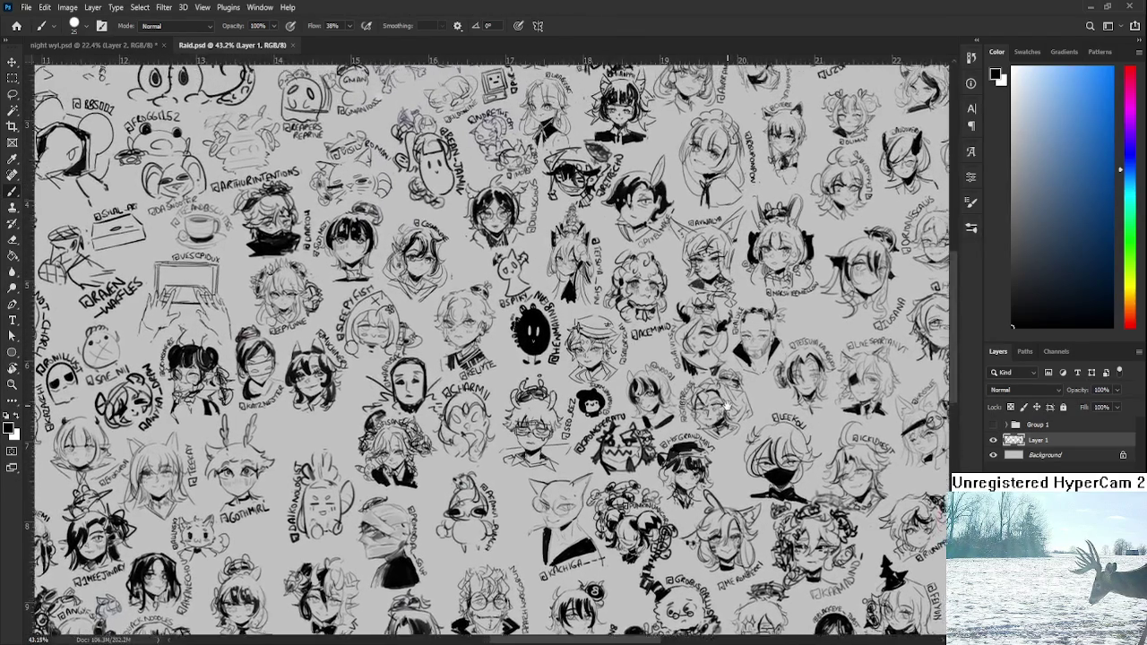
drag(726, 405, 652, 442)
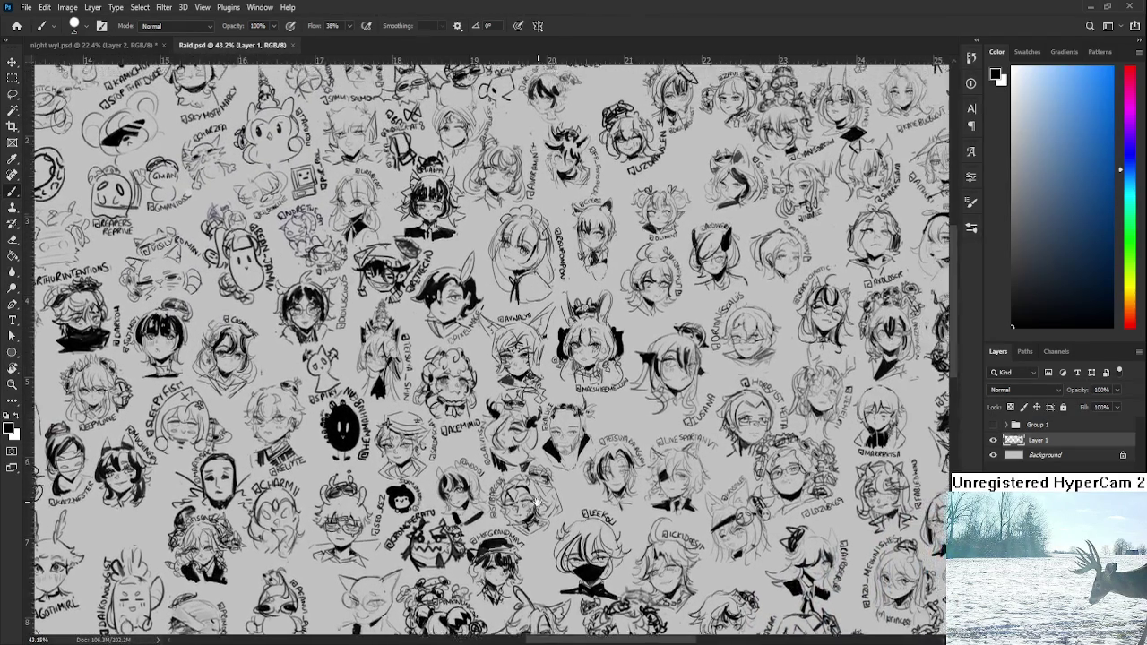
scroll(594, 479, down, 2)
drag(672, 414, 394, 192)
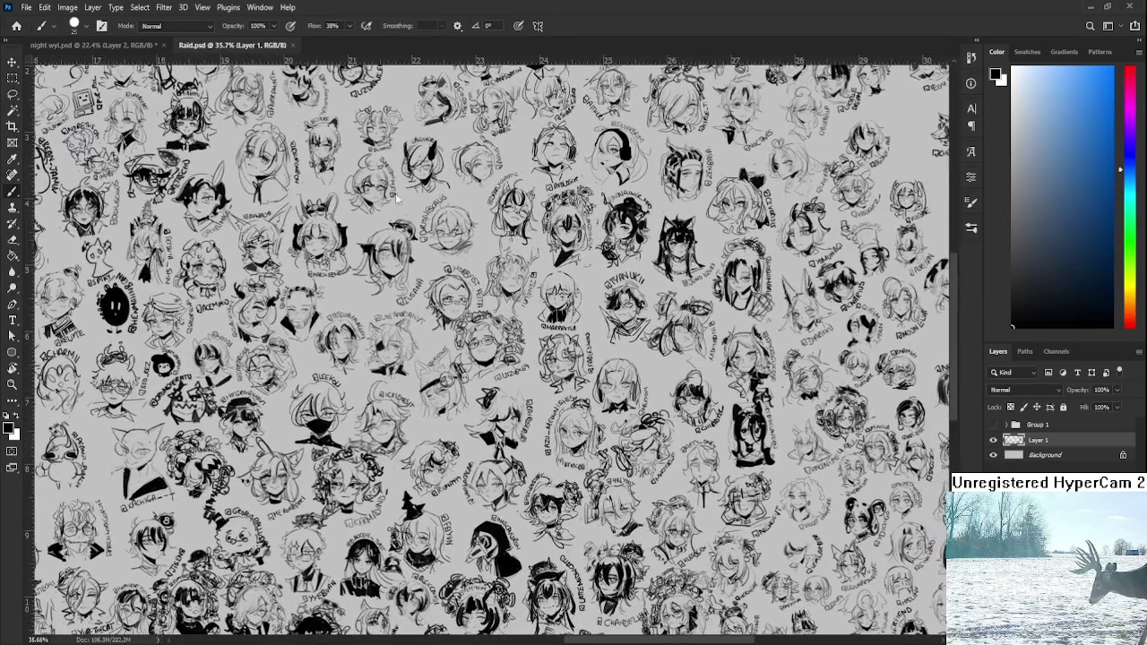
mouse_move(743, 538)
mouse_down()
mouse_move(659, 444)
mouse_move(662, 280)
mouse_move(680, 339)
mouse_up()
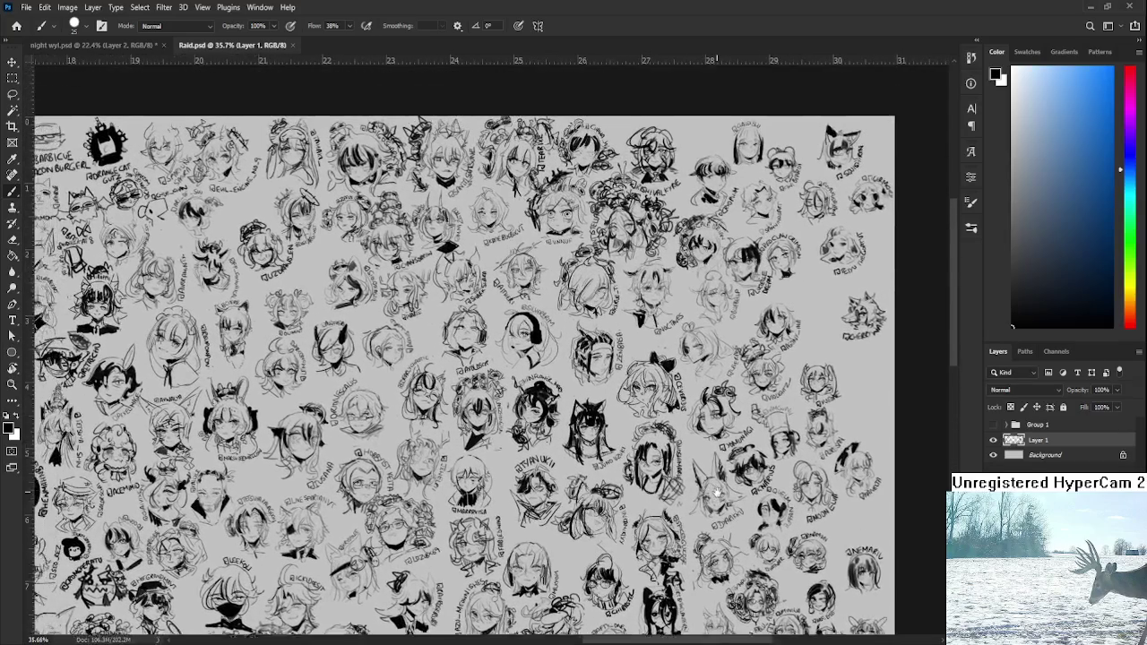
mouse_move(691, 434)
mouse_down()
mouse_move(726, 526)
mouse_move(892, 551)
mouse_up()
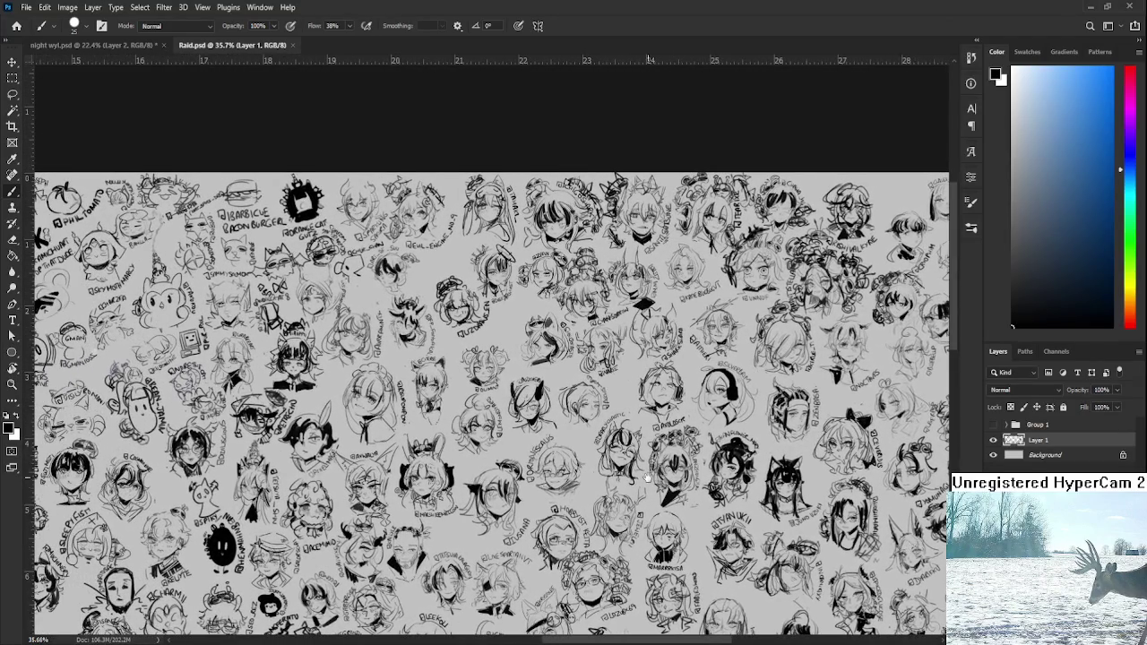
mouse_move(627, 482)
mouse_down()
mouse_move(720, 491)
mouse_move(752, 421)
mouse_up()
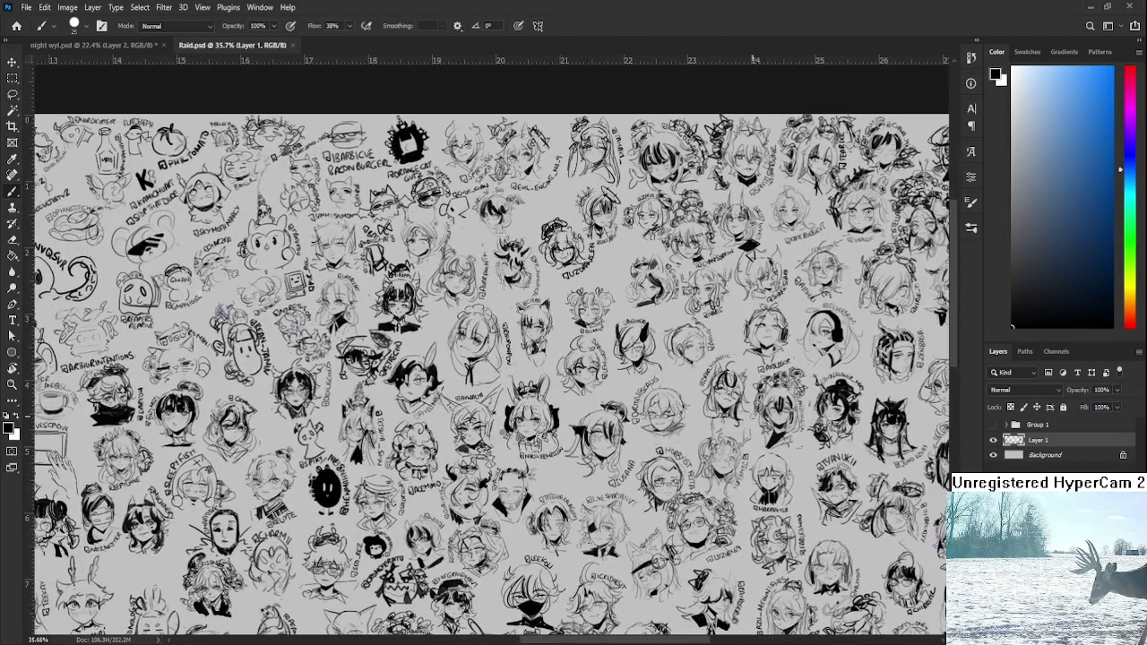
scroll(634, 528, up, 3)
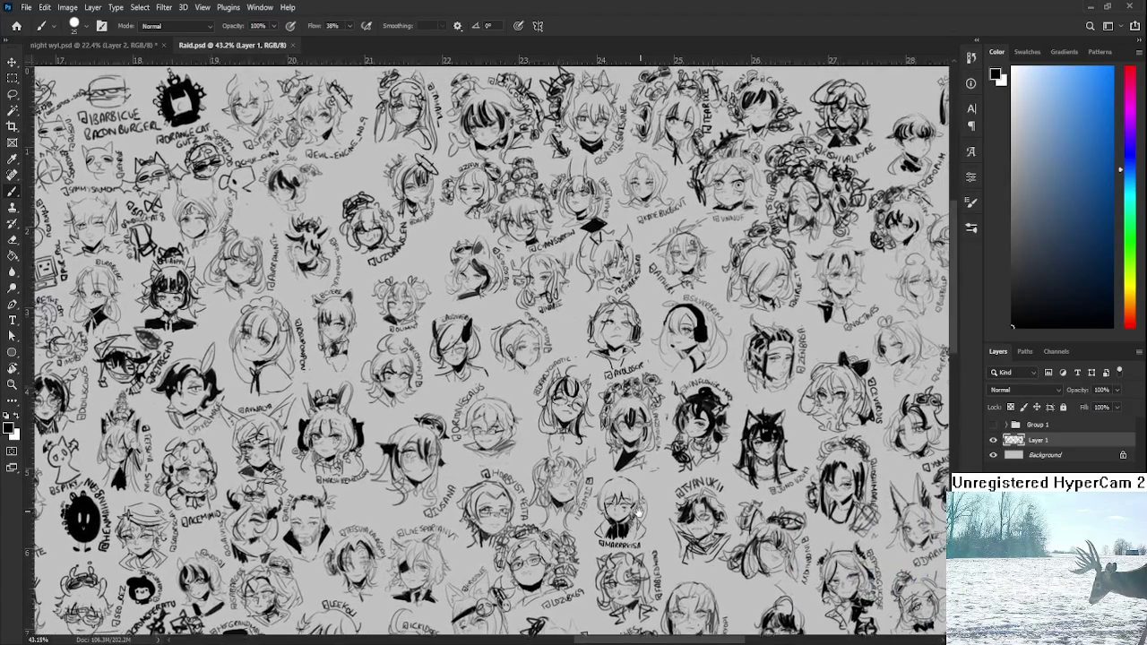
scroll(633, 529, up, 2)
scroll(699, 422, up, 2)
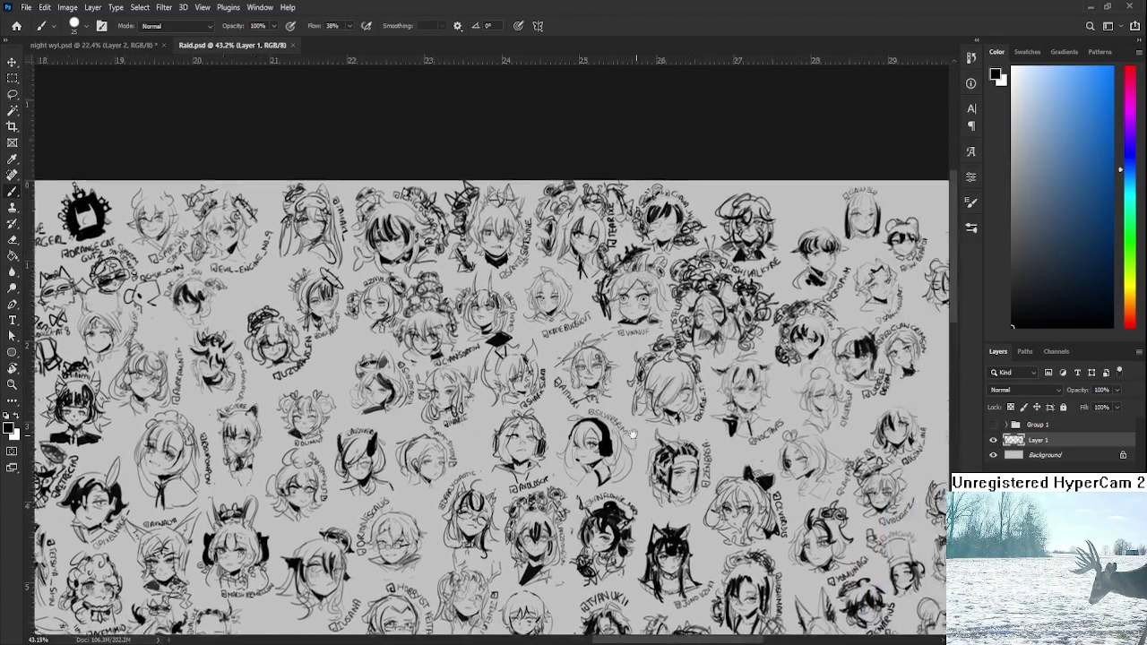
drag(700, 422, 540, 440)
scroll(557, 484, down, 3)
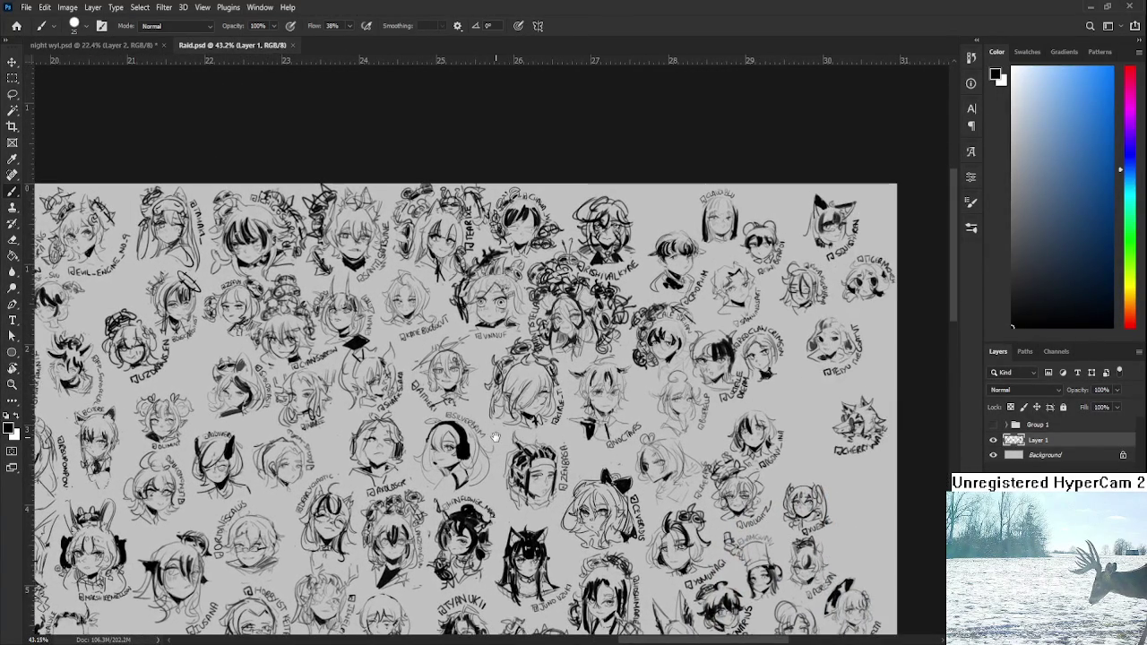
scroll(558, 484, down, 3)
scroll(574, 479, down, 3)
scroll(592, 475, down, 3)
scroll(607, 472, down, 2)
scroll(607, 472, up, 2)
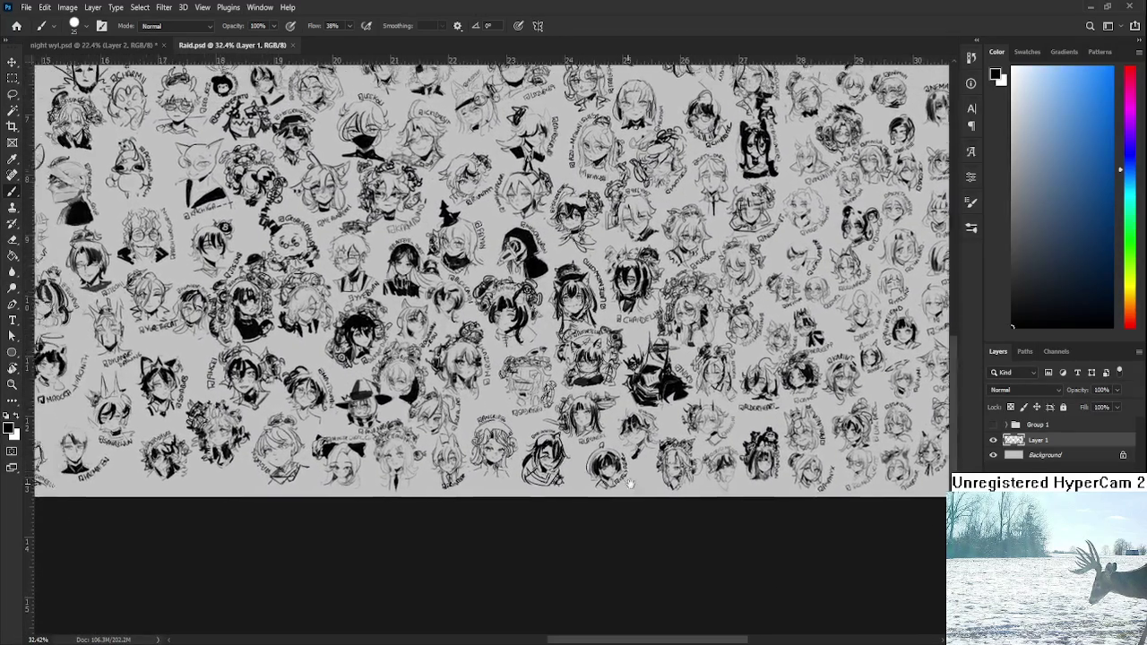
mouse_move(607, 473)
mouse_down()
mouse_move(818, 511)
mouse_move(923, 562)
mouse_up()
scroll(542, 479, down, 2)
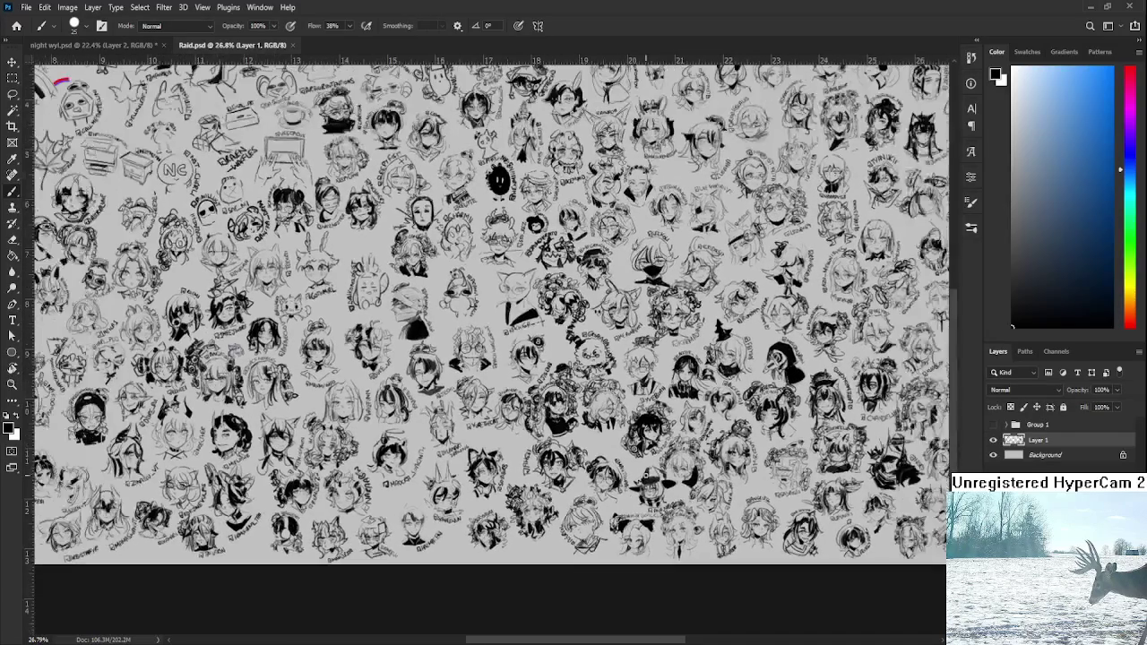
drag(541, 477, 714, 499)
drag(570, 372, 624, 404)
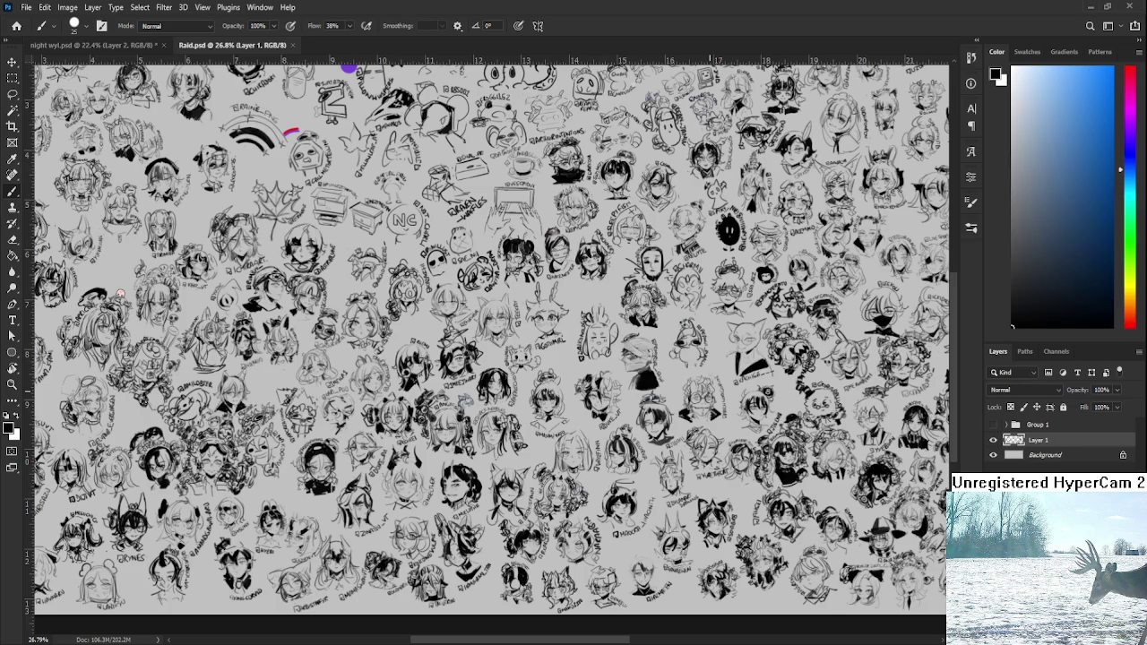
scroll(713, 403, up, 2)
scroll(712, 403, up, 2)
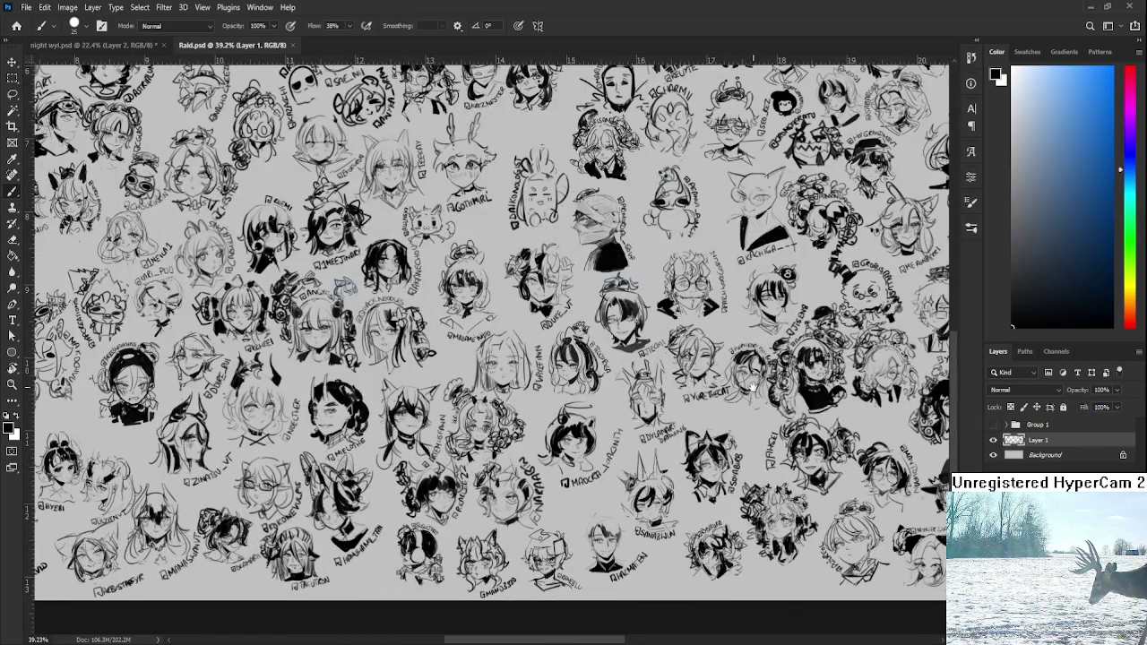
drag(753, 385, 712, 404)
scroll(713, 403, up, 2)
scroll(690, 456, up, 2)
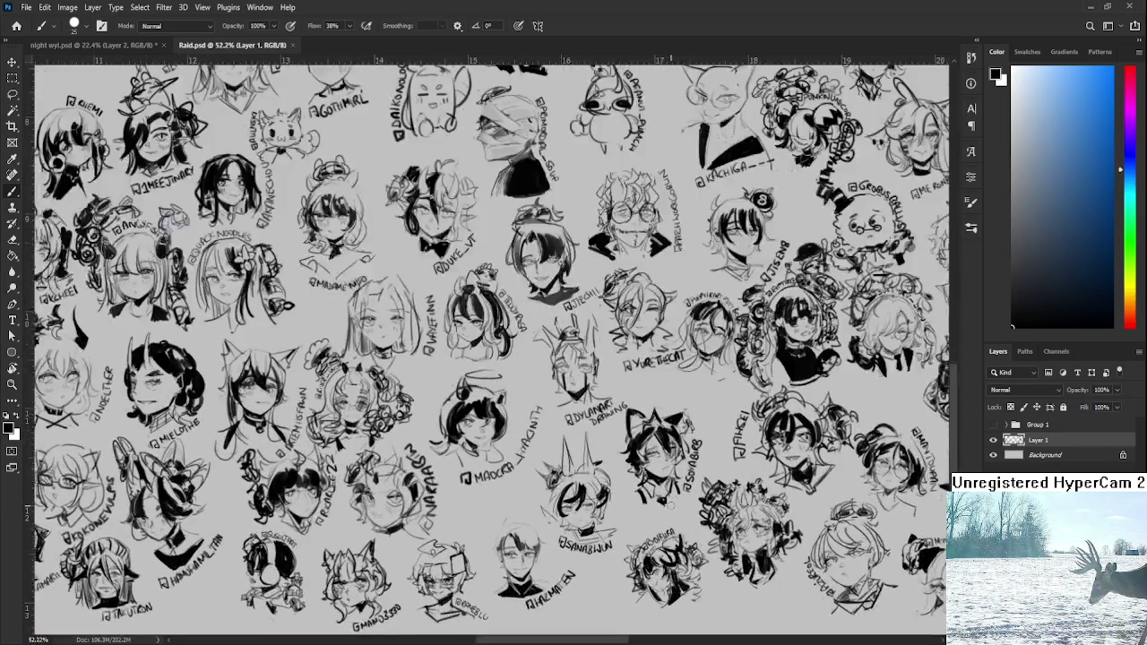
scroll(671, 506, up, 1)
scroll(690, 466, down, 2)
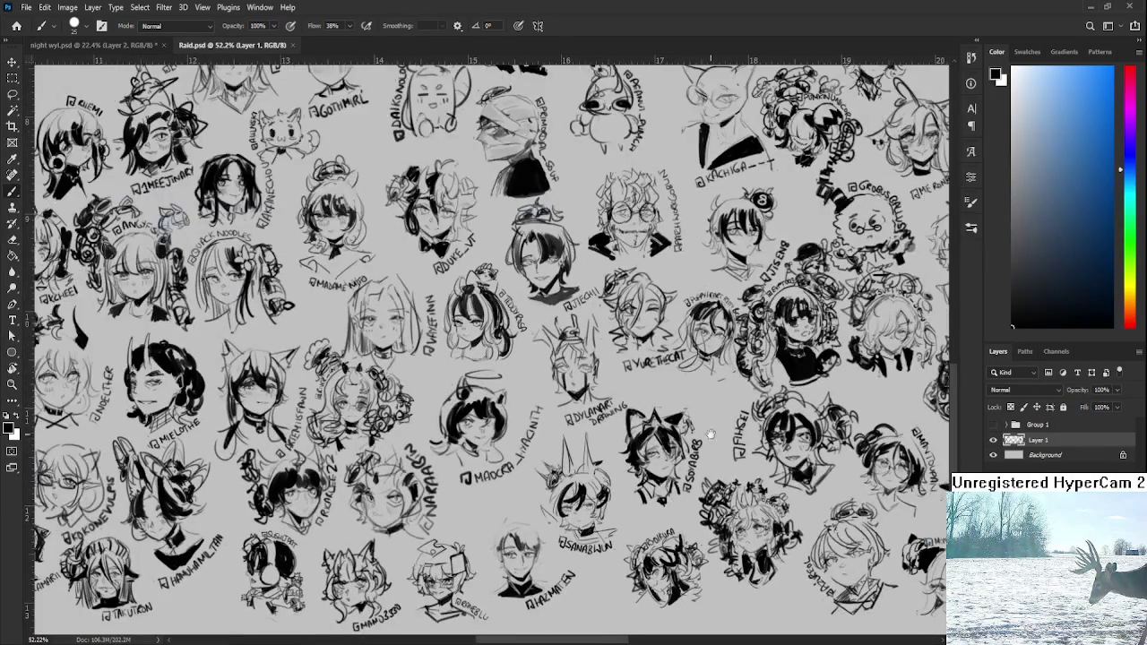
scroll(735, 409, down, 1)
scroll(731, 380, up, 2)
scroll(726, 390, down, 2)
scroll(699, 403, down, 2)
scroll(665, 423, up, 2)
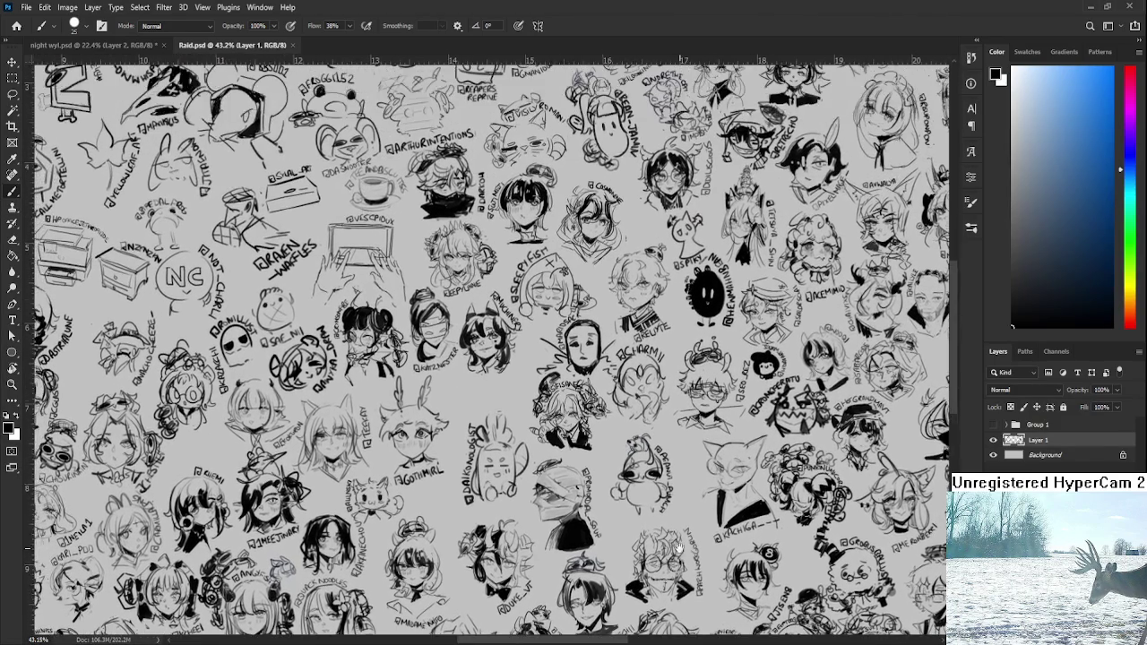
drag(665, 423, 678, 551)
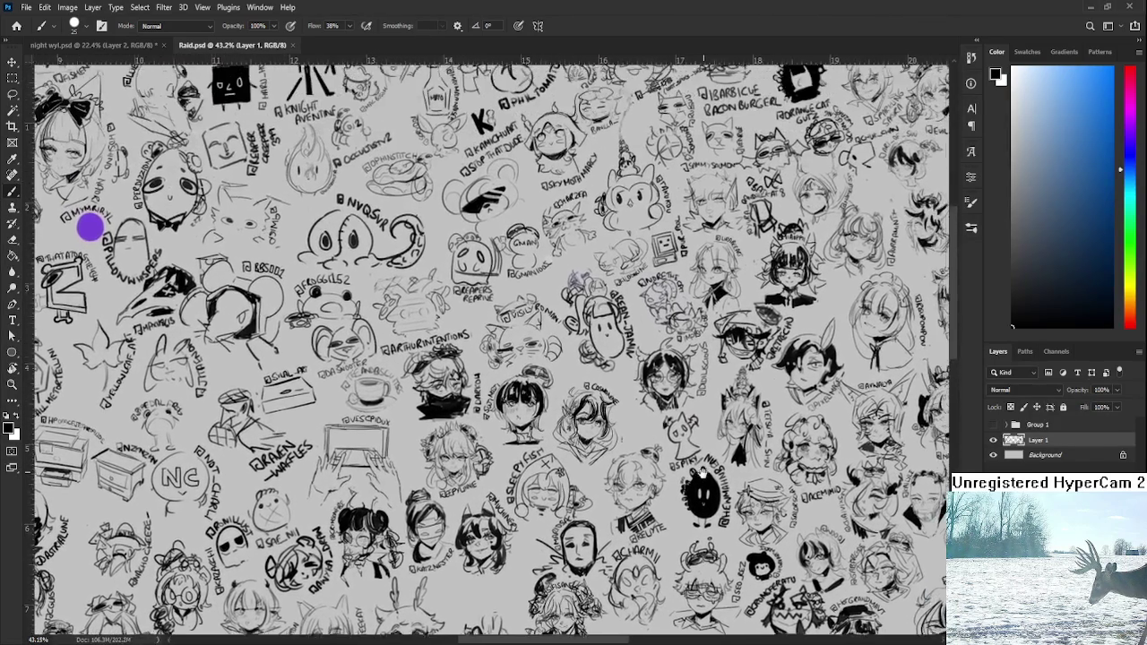
scroll(672, 528, down, 3)
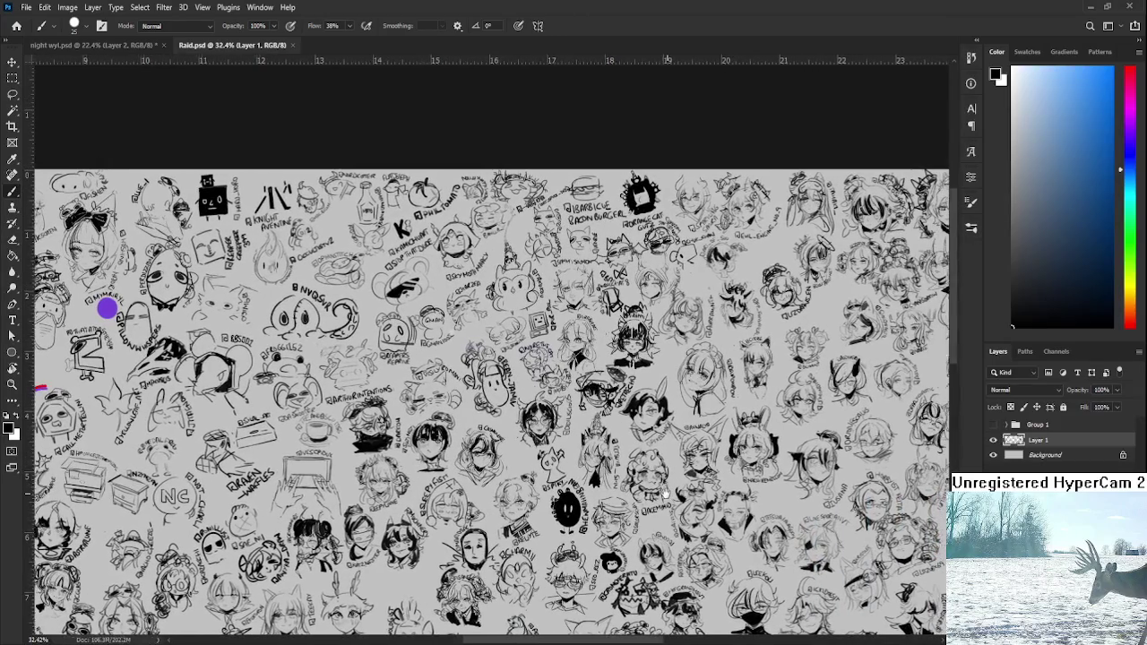
drag(663, 492, 541, 481)
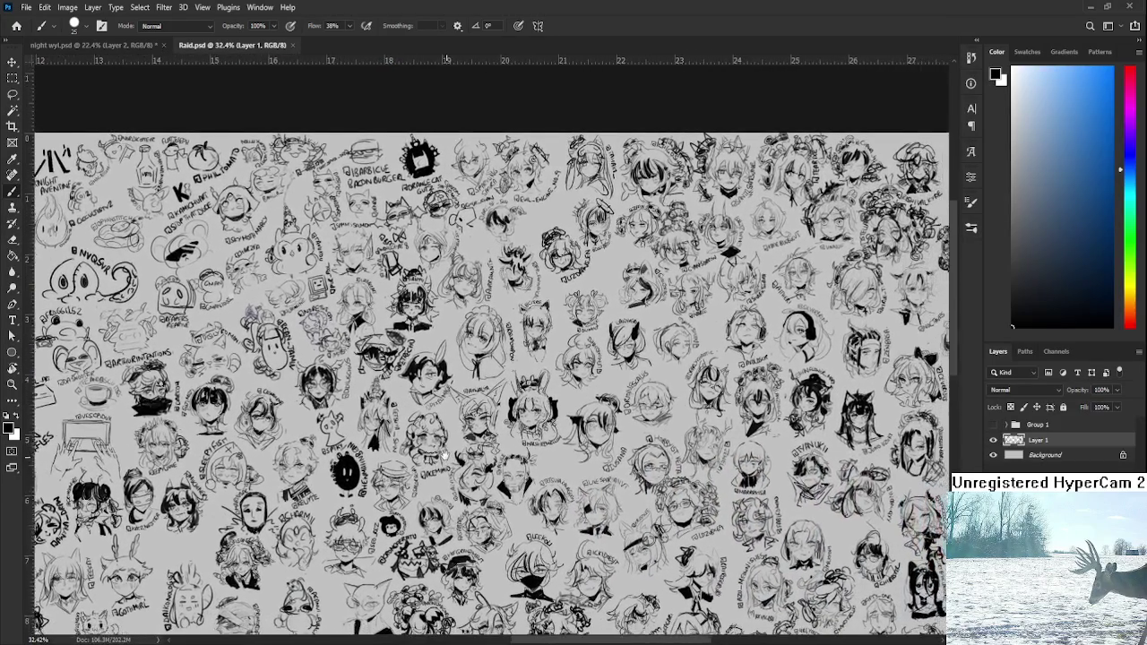
drag(543, 482, 419, 386)
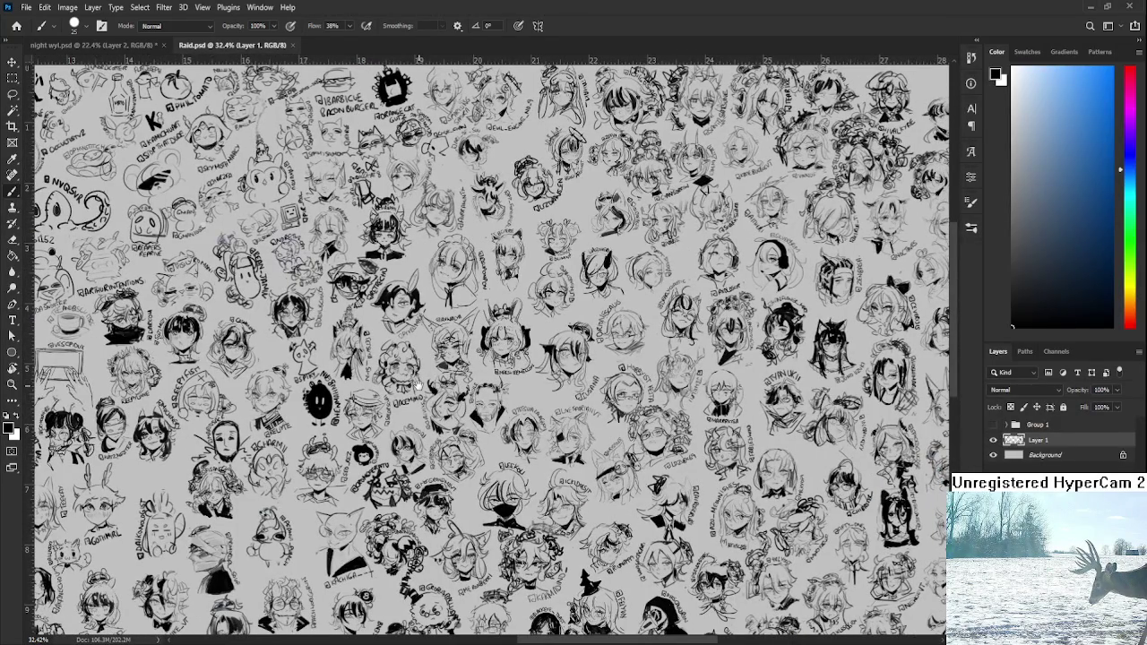
drag(418, 386, 491, 358)
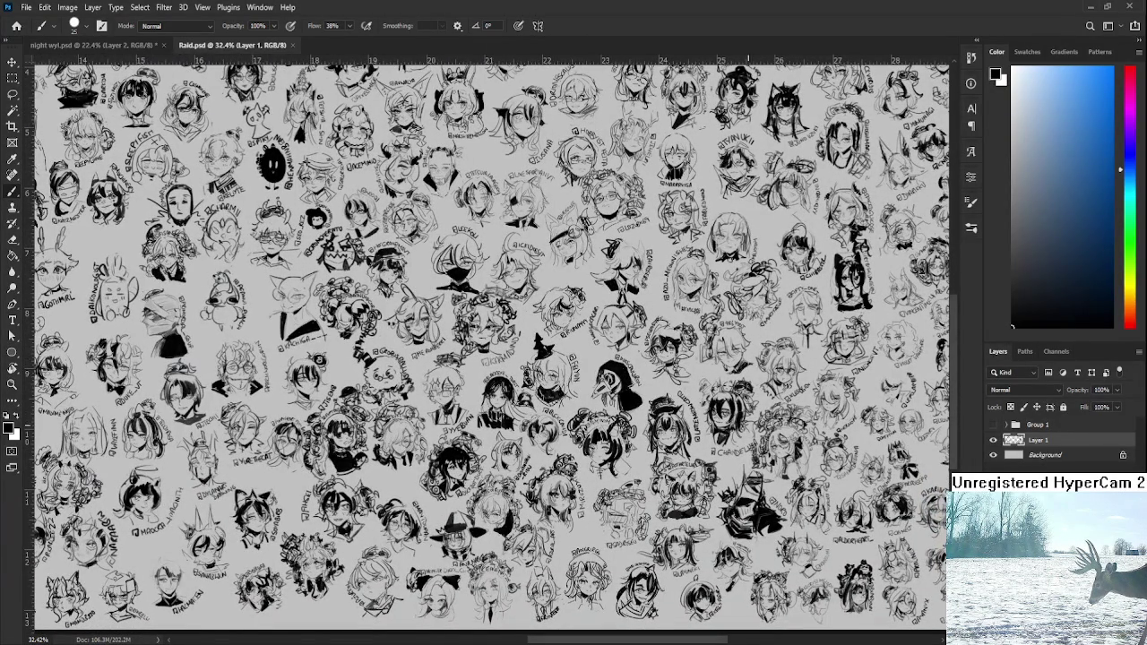
scroll(823, 489, up, 2)
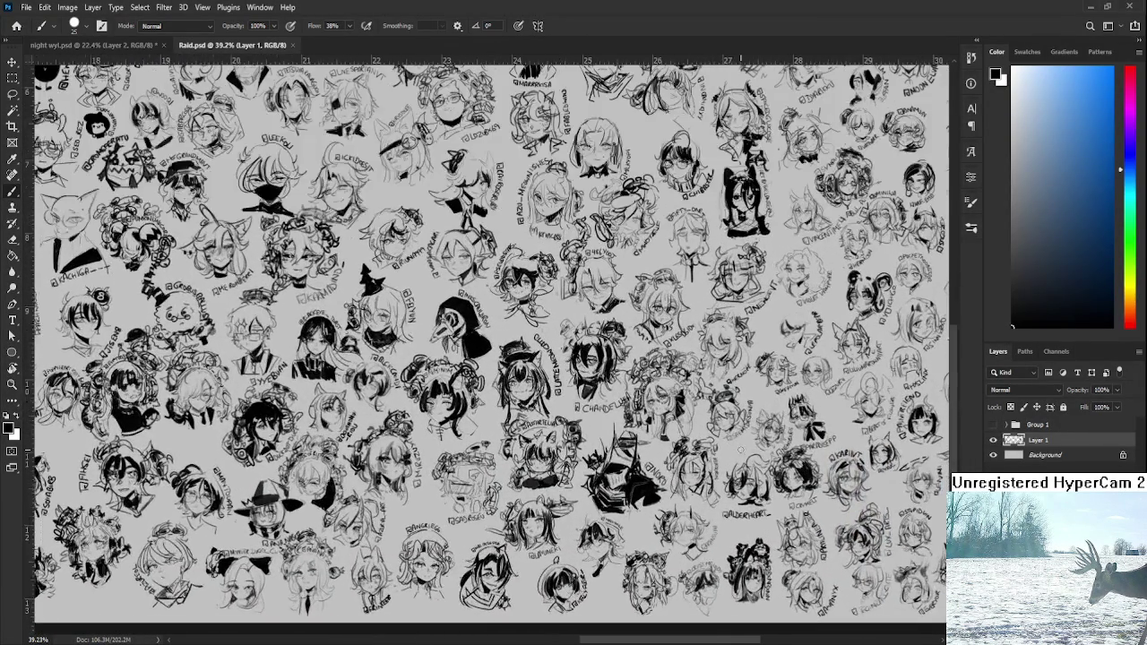
scroll(861, 492, up, 1)
drag(860, 492, 773, 488)
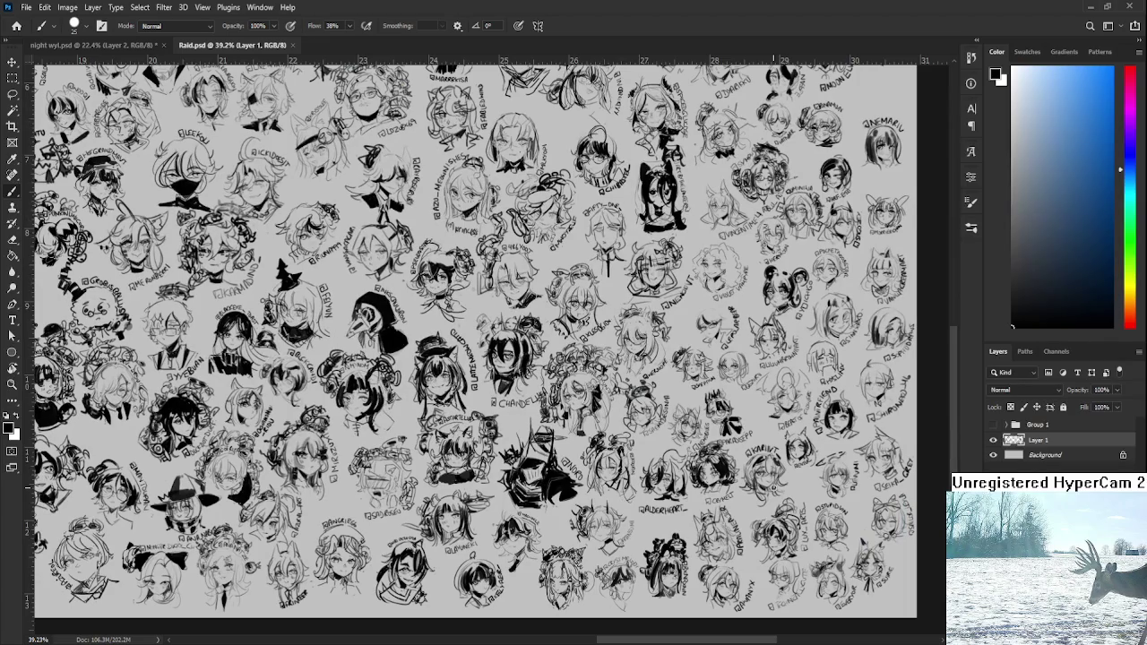
scroll(773, 488, down, 3)
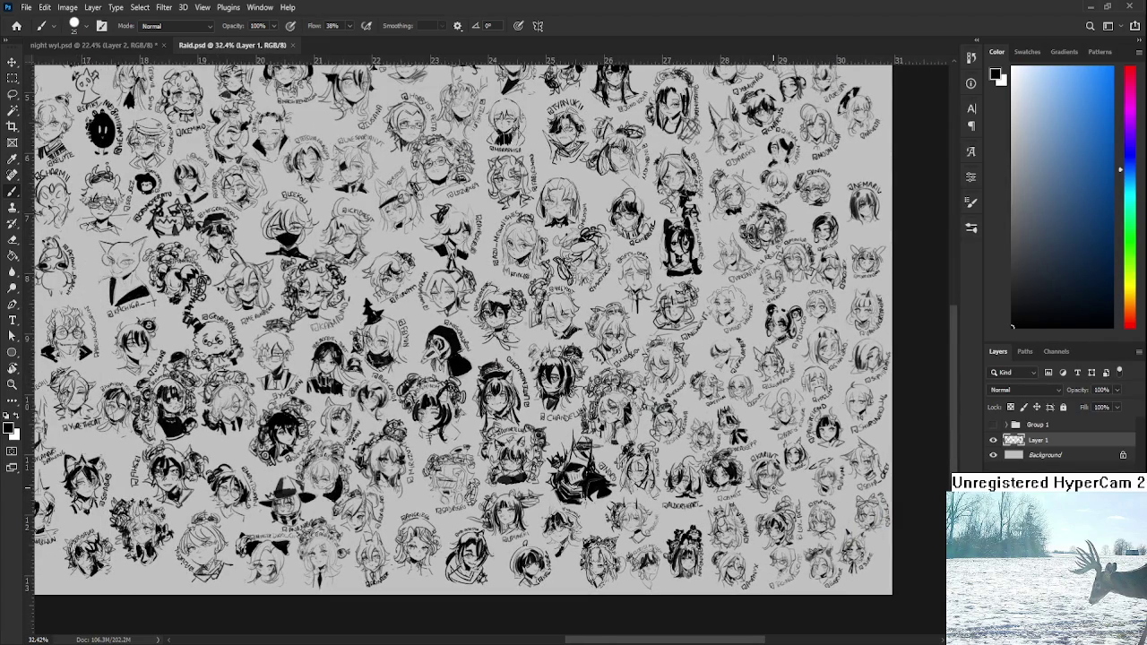
scroll(624, 551, down, 3)
mouse_move(623, 551)
mouse_down()
mouse_move(629, 426)
mouse_move(763, 363)
mouse_move(1008, 575)
mouse_up()
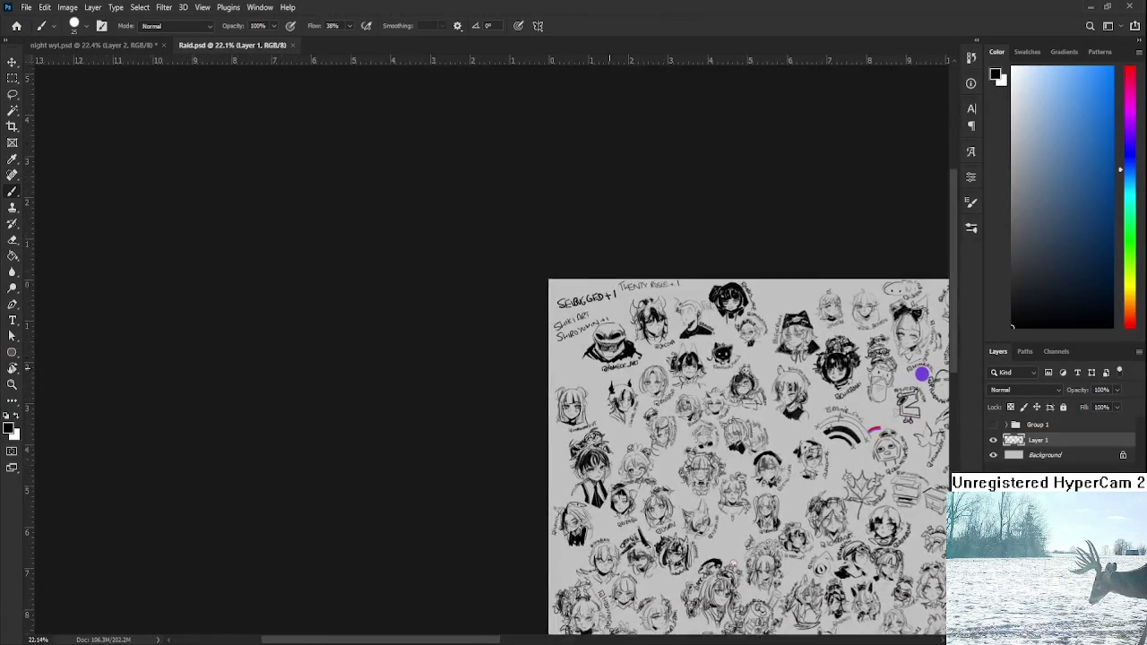
- Letter MAD+1 under the top-left names with a smaller brush, then close Raid.psd
scroll(531, 341, up, 5)
mouse_move(538, 349)
mouse_down()
mouse_move(526, 381)
mouse_move(555, 394)
mouse_move(603, 362)
mouse_up()
key(bracketleft)
key(bracketleft)
key(bracketleft)
mouse_move(598, 356)
mouse_down()
mouse_move(598, 368)
mouse_move(608, 361)
mouse_up()
scroll(624, 354, down, 1)
scroll(625, 354, down, 2)
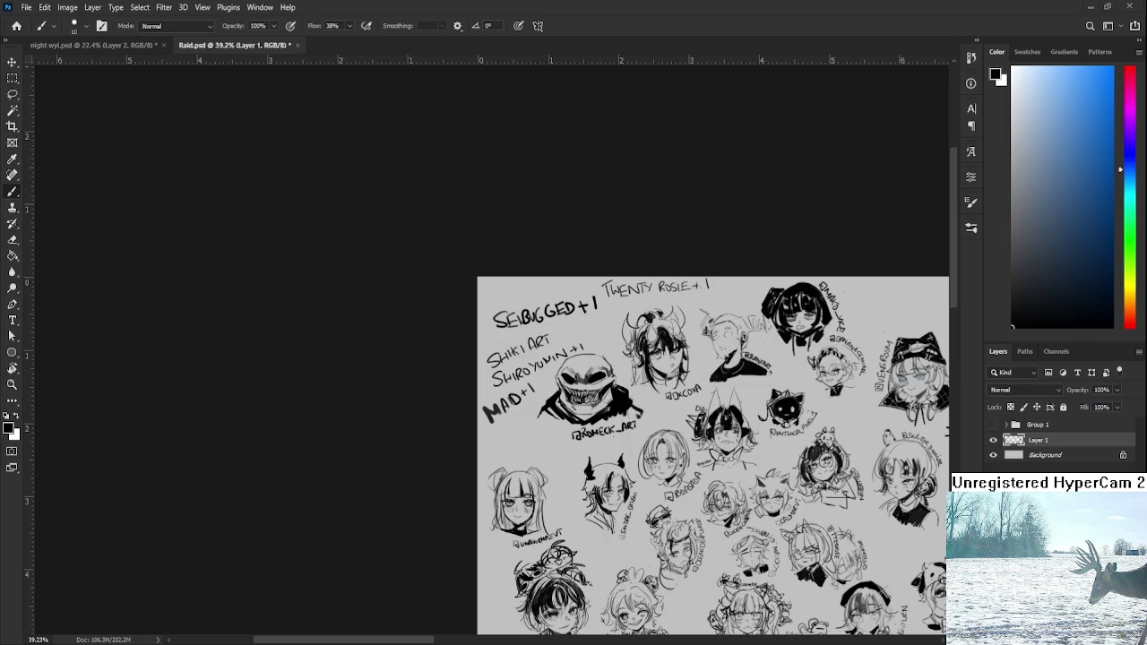
key(ctrl+w)
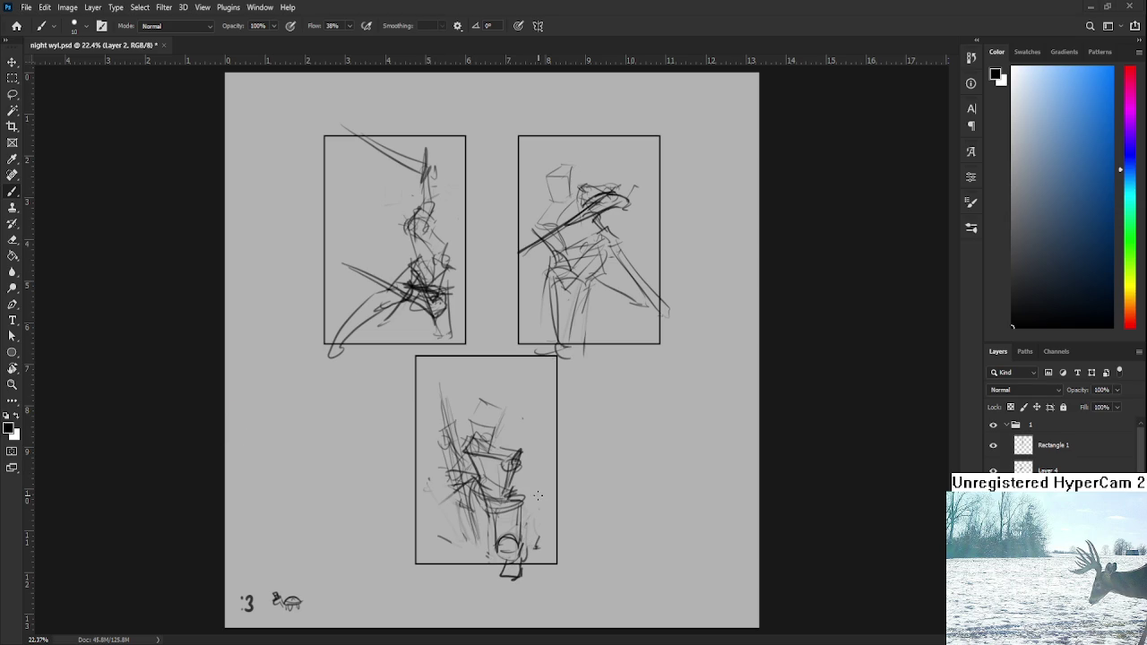
- Lasso the lower panel's old sketch, delete it and deselect
scroll(538, 528, up, 2)
key(l)
mouse_move(592, 537)
mouse_down()
mouse_move(359, 314)
mouse_move(631, 480)
mouse_up()
drag(556, 372, 596, 432)
key(Delete)
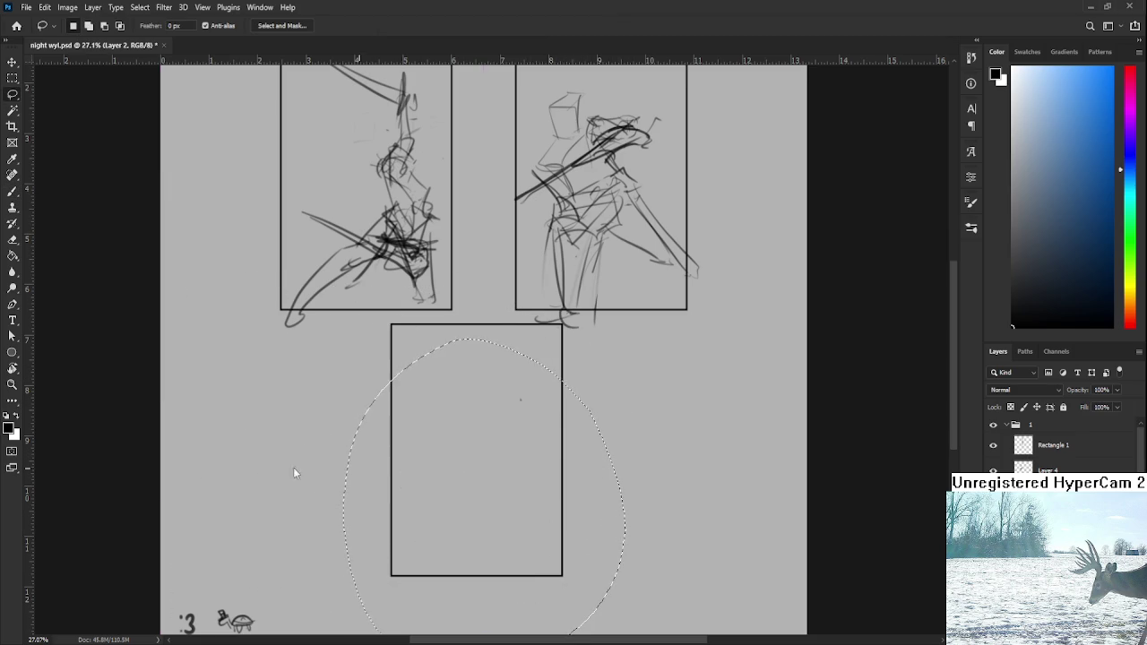
key(ctrl+d)
key(ctrl+z)
key(ctrl+d)
key(b)
key(ctrl+z)
- Rough in a box-like head, body outline and lower-leg lines for the new figure
mouse_move(460, 394)
mouse_down()
mouse_move(465, 417)
mouse_move(476, 395)
mouse_move(477, 416)
mouse_move(484, 389)
mouse_move(480, 409)
mouse_move(502, 426)
mouse_move(459, 408)
mouse_move(489, 414)
mouse_move(470, 448)
mouse_move(488, 454)
mouse_up()
key(ctrl+z)
mouse_move(466, 450)
mouse_down()
mouse_move(499, 471)
mouse_move(457, 513)
mouse_up()
key(ctrl+z)
drag(456, 473, 437, 565)
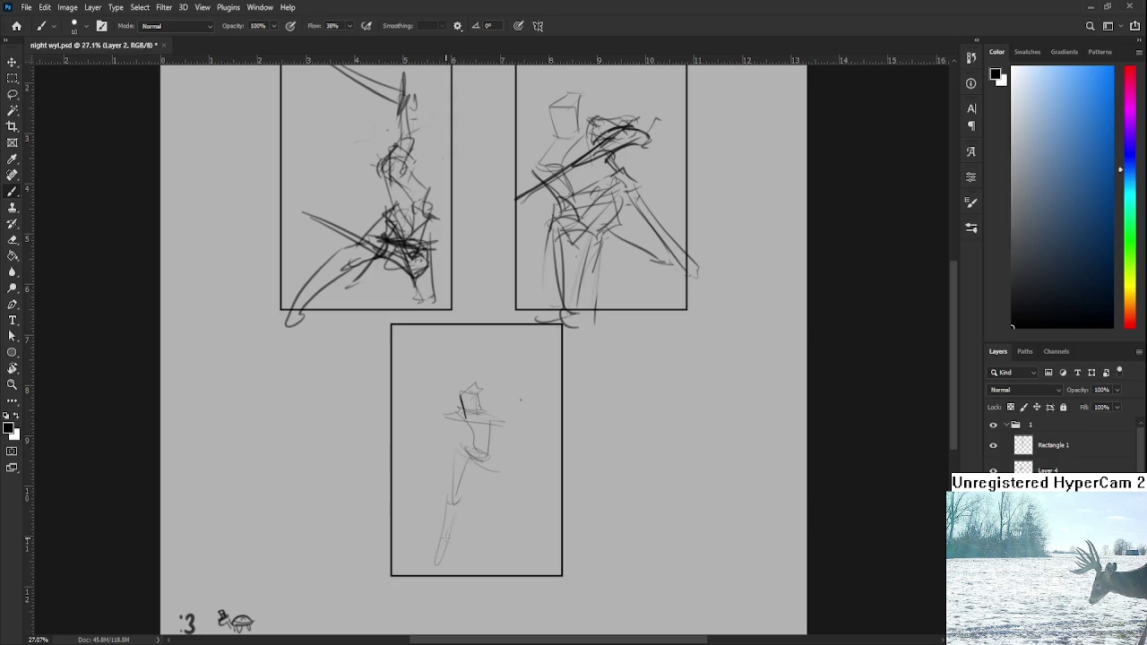
drag(457, 498, 453, 547)
mouse_move(450, 548)
mouse_down()
mouse_move(430, 568)
mouse_move(459, 554)
mouse_up()
key(ctrl+z)
- Redraw both legs with dark diagonal strokes and rework the torso and left leg
drag(471, 455, 453, 507)
drag(469, 460, 450, 504)
mouse_move(470, 461)
mouse_down()
mouse_move(435, 573)
mouse_move(421, 574)
mouse_up()
drag(479, 455, 488, 473)
mouse_move(482, 448)
mouse_down()
mouse_move(498, 453)
mouse_move(498, 509)
mouse_move(487, 502)
mouse_up()
drag(489, 501, 507, 563)
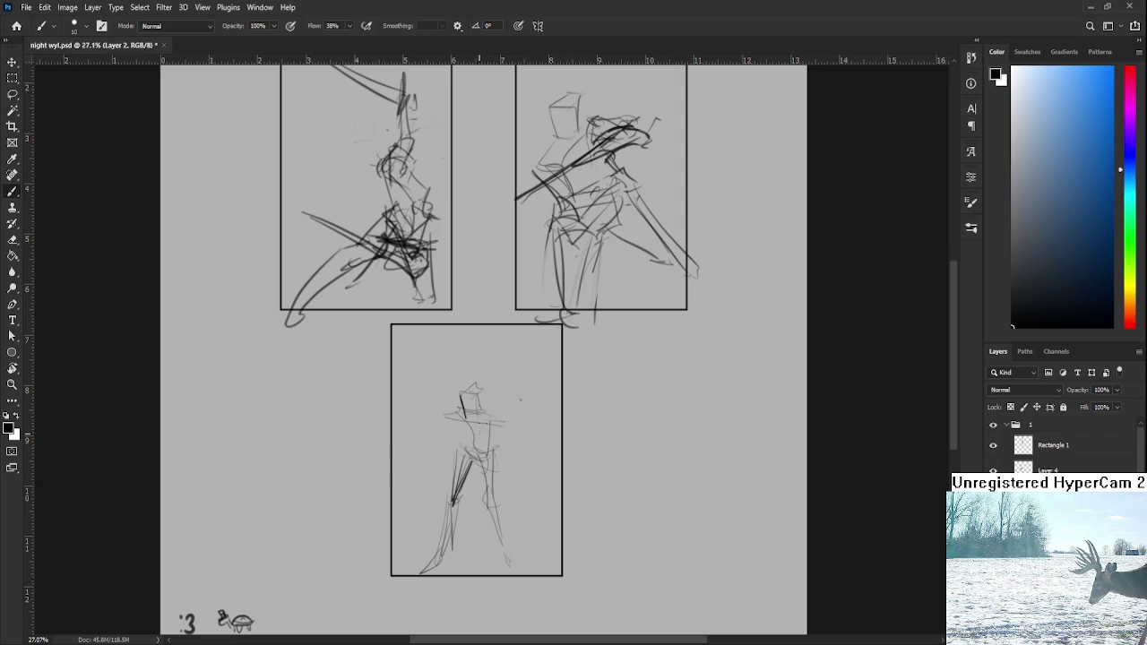
mouse_move(487, 439)
mouse_down()
mouse_move(507, 420)
mouse_move(499, 488)
mouse_up()
key(ctrl+z)
drag(442, 469, 415, 544)
drag(452, 462, 414, 542)
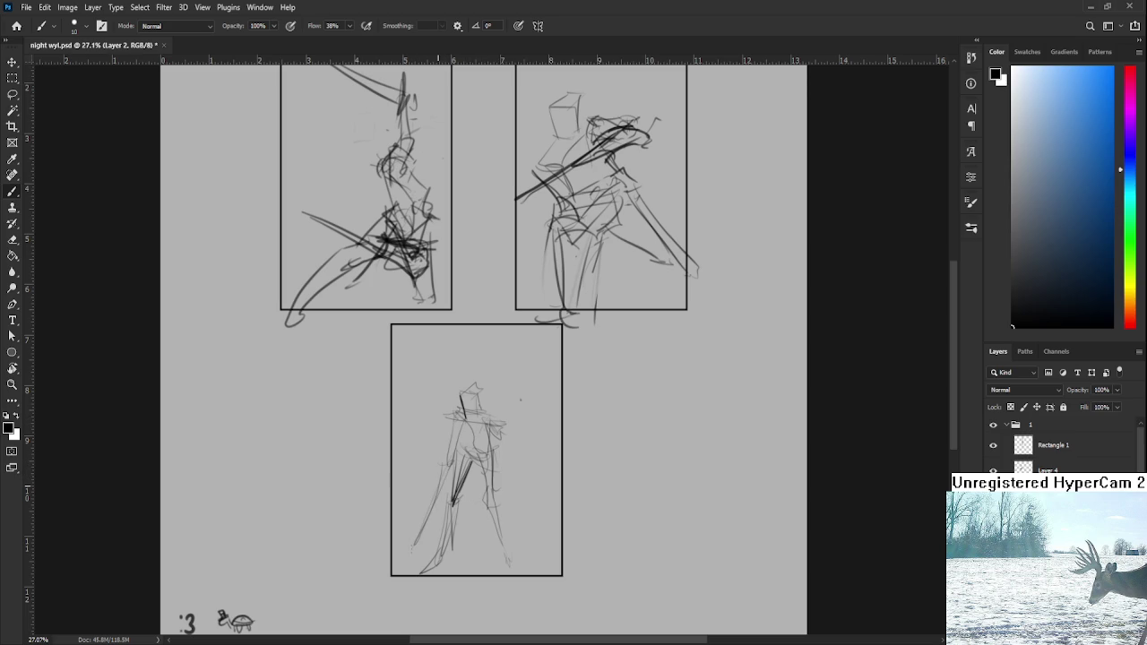
drag(458, 469, 426, 464)
scroll(505, 409, down, 1)
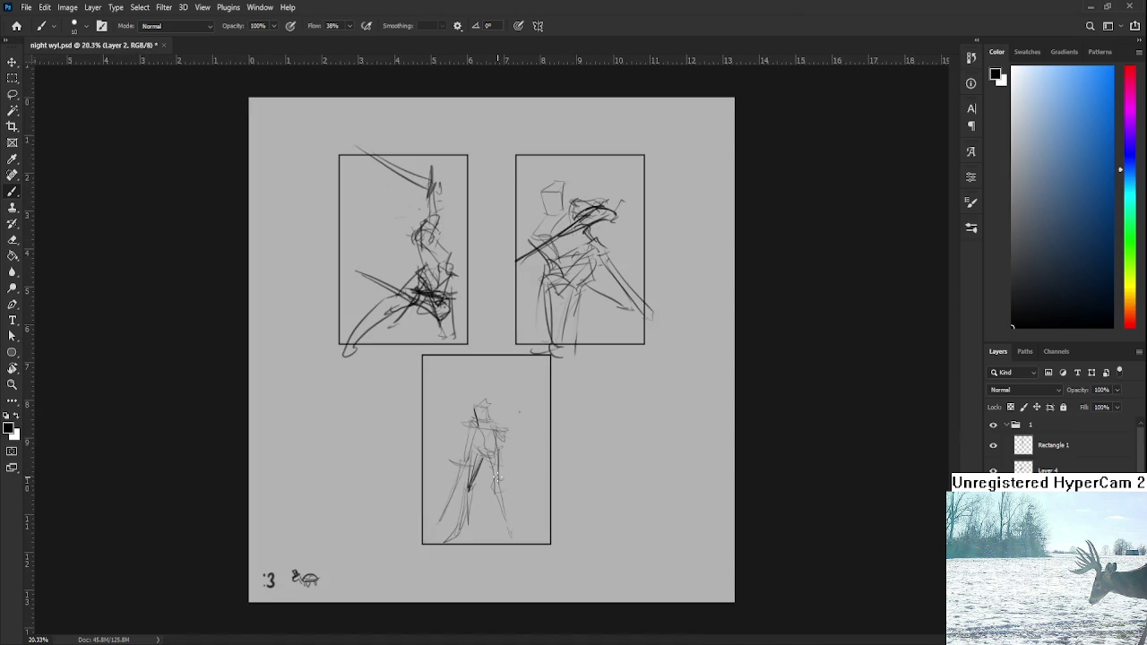
scroll(504, 408, down, 1)
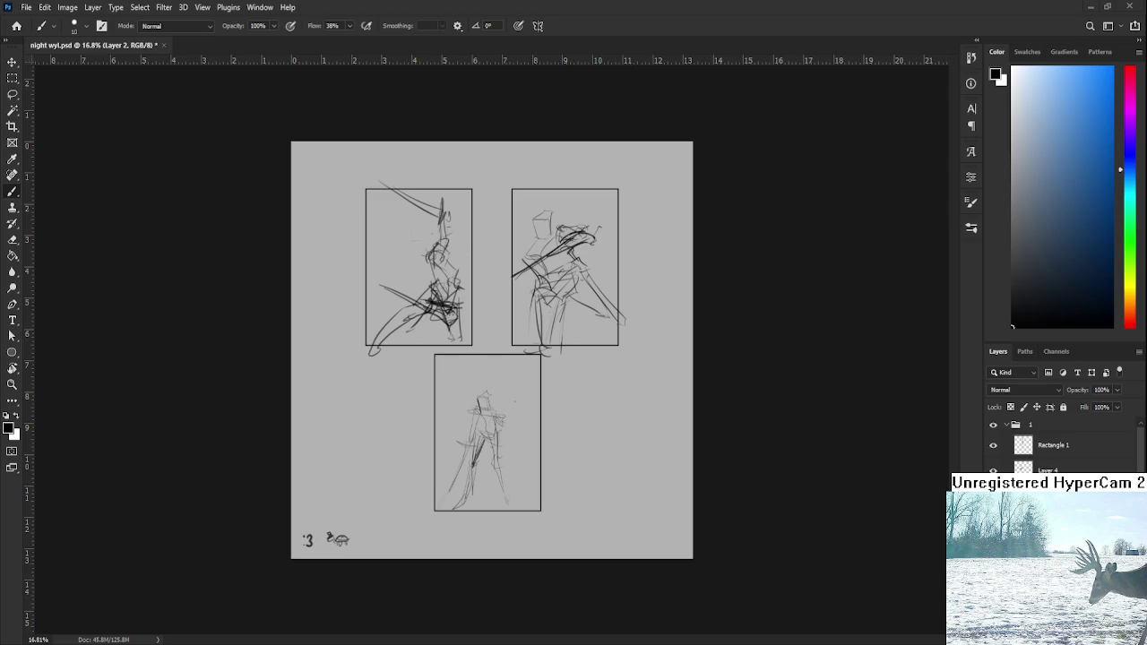
scroll(492, 353, up, 1)
scroll(492, 353, up, 1)
key(l)
mouse_move(572, 501)
mouse_down()
mouse_move(425, 401)
mouse_move(566, 534)
mouse_up()
- Delete the figure sketch inside the lasso selection in the lower panel
key(Delete)
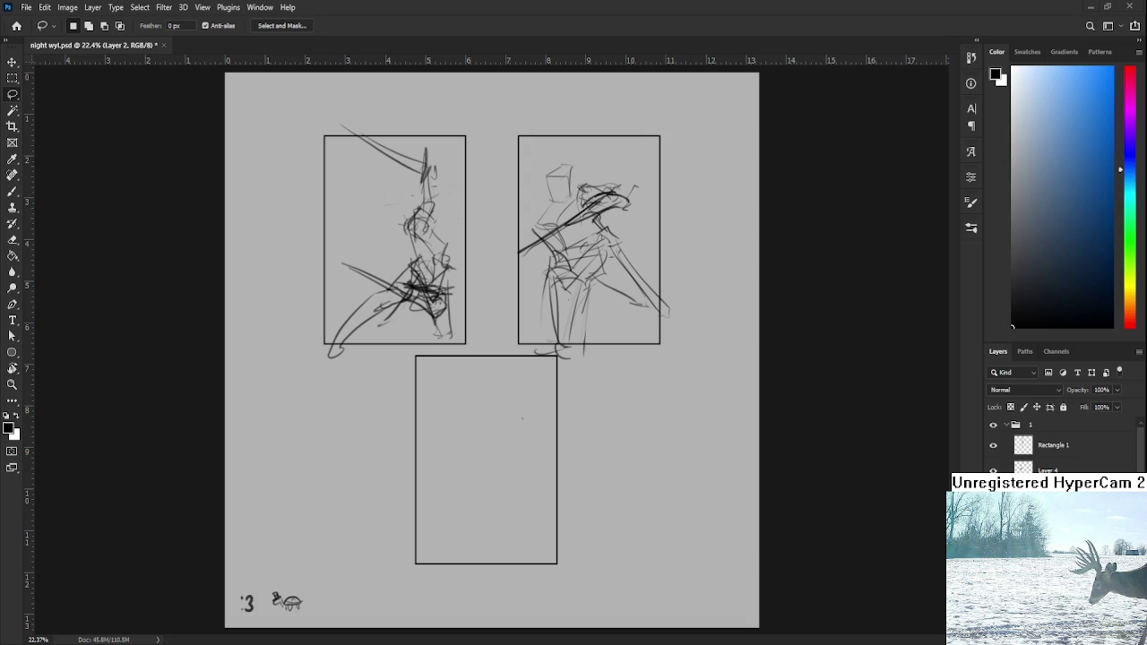
scroll(474, 442, up, 1)
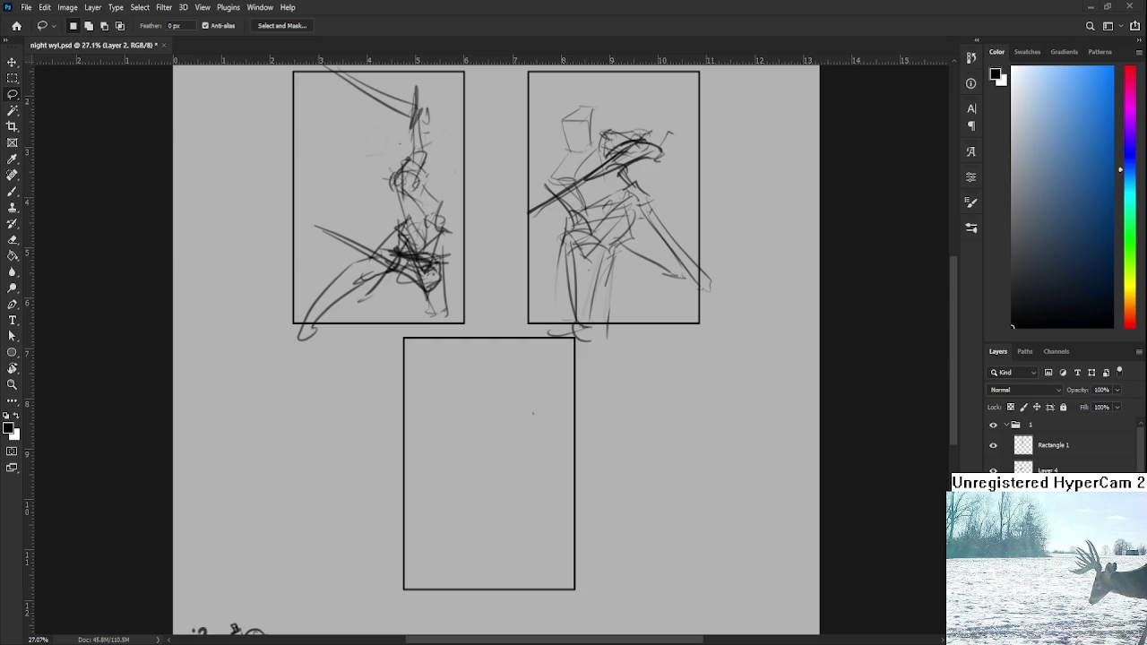
- With the Brush, sketch the figure's box-shaped head and body outline in the lower frame
scroll(495, 490, up, 1)
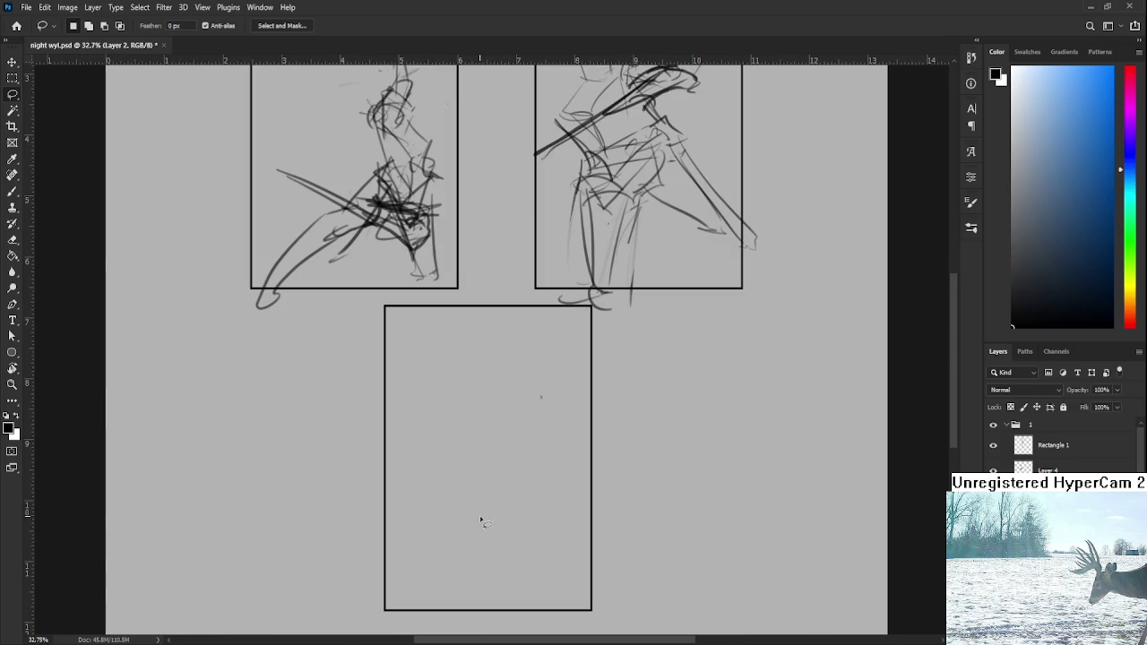
key(b)
scroll(479, 520, down, 2)
mouse_move(465, 415)
mouse_down()
mouse_move(469, 482)
mouse_move(516, 452)
mouse_up()
key(ctrl+z)
key(ctrl+z)
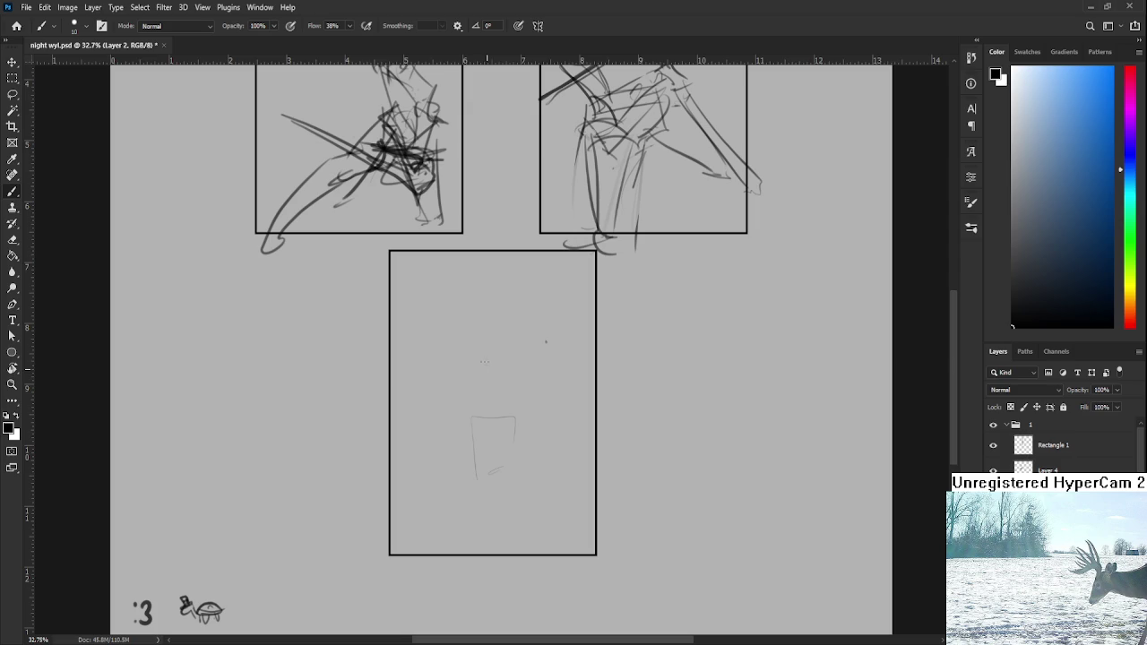
mouse_move(473, 367)
mouse_down()
mouse_move(495, 358)
mouse_move(481, 386)
mouse_move(504, 387)
mouse_move(483, 419)
mouse_move(491, 432)
mouse_up()
mouse_move(510, 391)
mouse_down()
mouse_move(507, 449)
mouse_move(449, 462)
mouse_move(462, 464)
mouse_move(441, 486)
mouse_move(468, 501)
mouse_up()
- Rough in the hip curve, two legs with a foot, and a left-shoulder stroke
key(ctrl+z)
mouse_move(462, 463)
mouse_down()
mouse_move(468, 496)
mouse_move(449, 530)
mouse_up()
drag(466, 497, 466, 527)
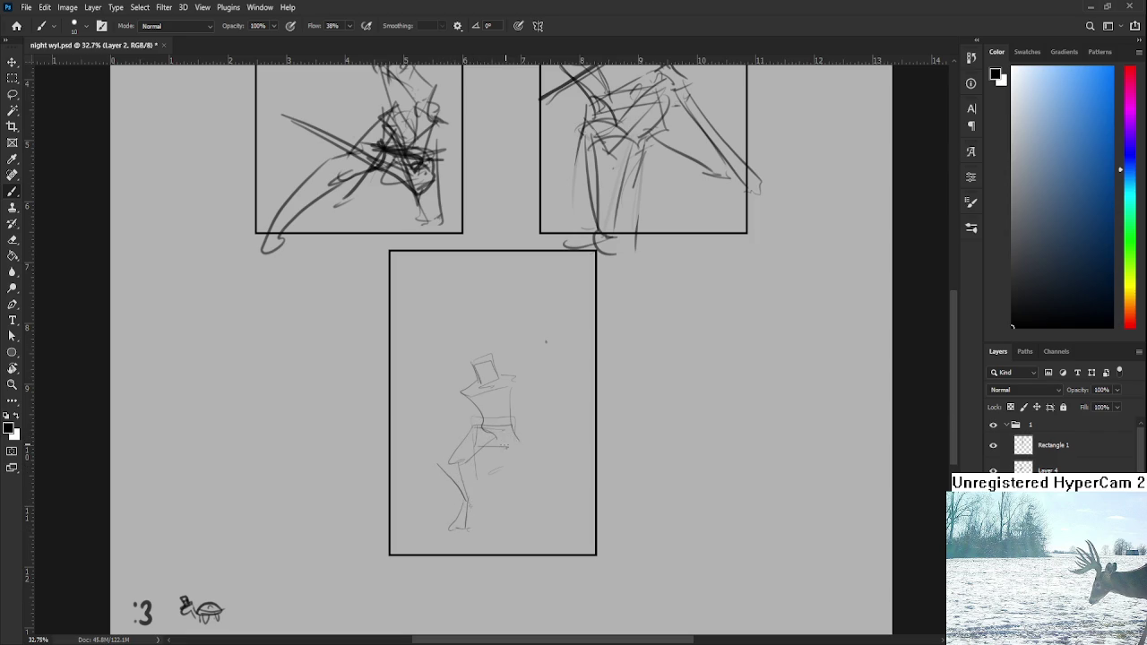
drag(507, 428, 510, 480)
key(ctrl+z)
mouse_move(522, 441)
mouse_down()
mouse_move(517, 477)
mouse_move(536, 475)
mouse_move(528, 511)
mouse_up()
key(ctrl+z)
key(ctrl+z)
mouse_move(461, 390)
mouse_down()
mouse_move(471, 437)
mouse_move(500, 403)
mouse_up()
- Zoom in and darken the figure's torso, arm, head and neck lines
scroll(502, 415, up, 1)
scroll(502, 414, up, 1)
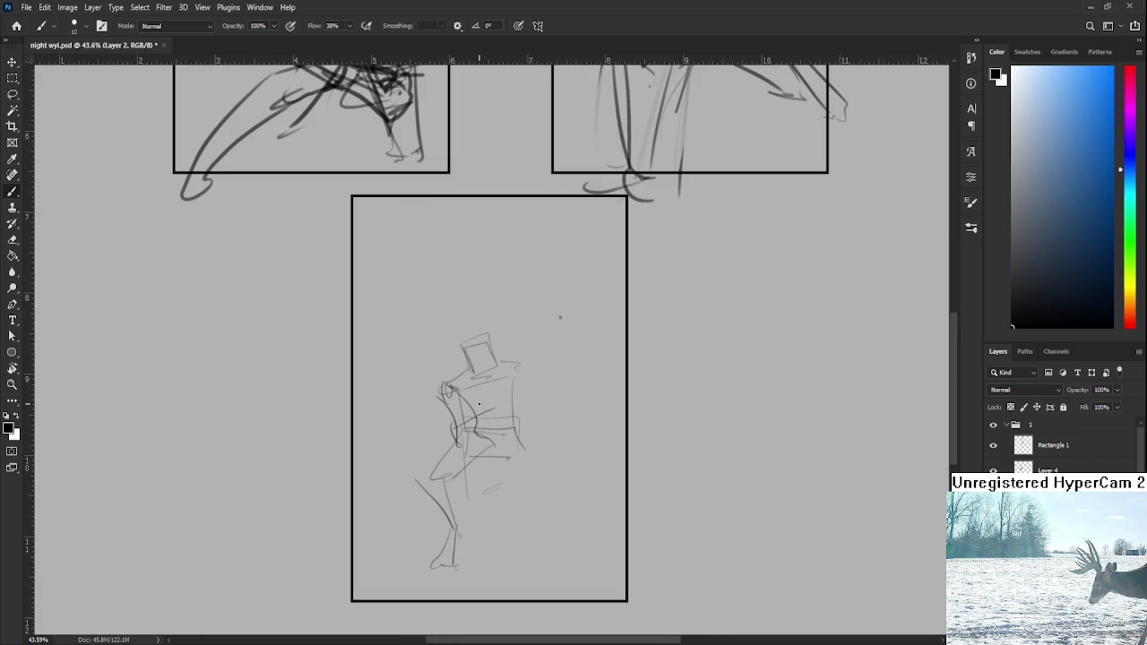
scroll(479, 404, up, 1)
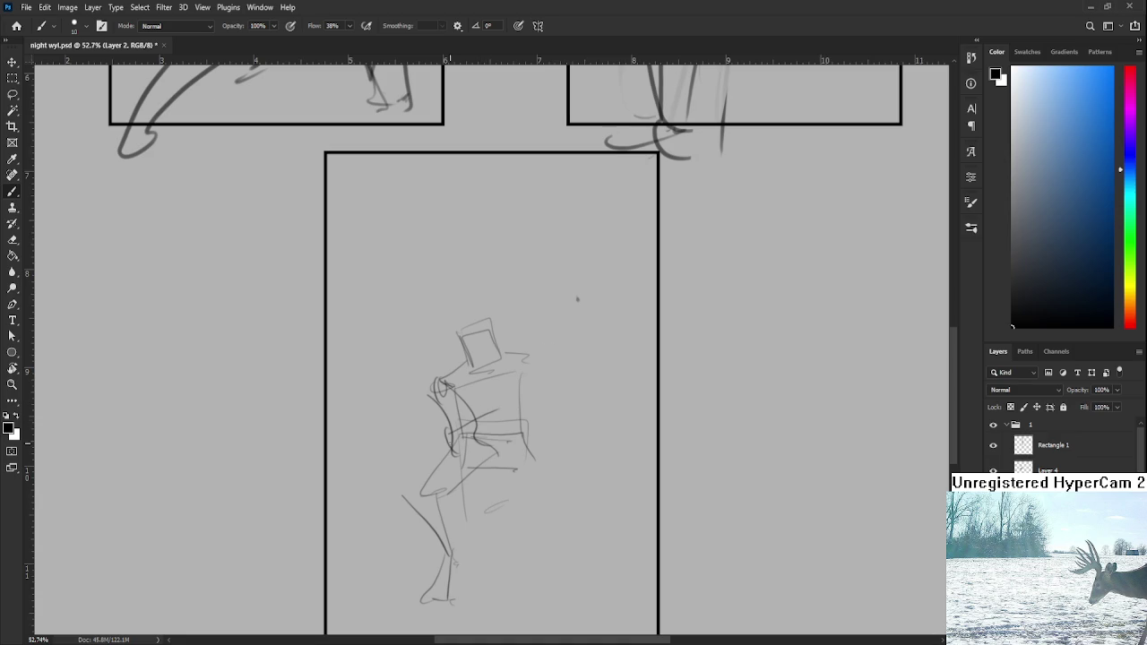
mouse_move(444, 383)
mouse_down()
mouse_move(441, 455)
mouse_move(441, 445)
mouse_up()
key(ctrl+z)
mouse_move(462, 380)
mouse_down()
mouse_move(457, 443)
mouse_move(436, 448)
mouse_move(464, 438)
mouse_up()
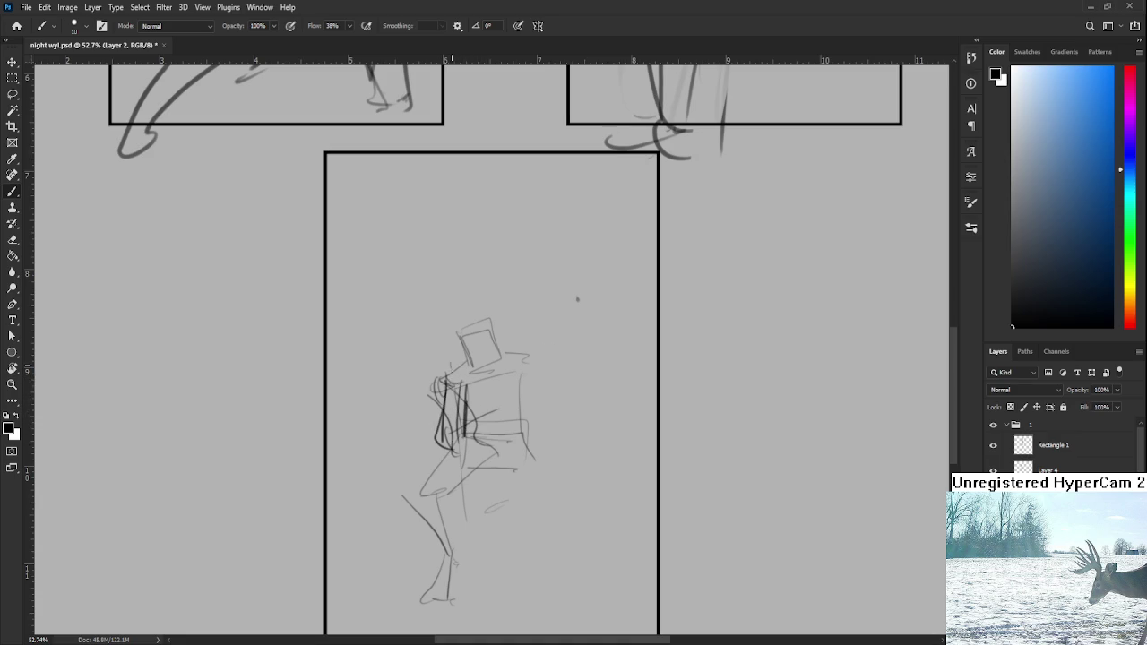
drag(460, 331, 464, 380)
drag(459, 330, 462, 586)
- Draw a long vertical staff through the figure and darken its vertical lines
drag(468, 362, 467, 581)
drag(446, 398, 446, 573)
key(ctrl+z)
drag(449, 391, 464, 545)
drag(463, 435, 464, 541)
mouse_move(527, 379)
mouse_down()
mouse_move(484, 360)
mouse_move(484, 443)
mouse_up()
key(ctrl+z)
- Outline the figure's right side and sketch a second leg with a long shin and foot
key(ctrl+z)
drag(480, 357, 500, 428)
key(ctrl+z)
key(ctrl+z)
mouse_move(488, 367)
mouse_down()
mouse_move(492, 434)
mouse_move(507, 421)
mouse_move(491, 436)
mouse_up()
mouse_move(484, 442)
mouse_down()
mouse_move(494, 528)
mouse_move(506, 517)
mouse_move(509, 529)
mouse_move(510, 439)
mouse_move(493, 522)
mouse_move(515, 517)
mouse_up()
drag(495, 479, 499, 597)
drag(472, 515, 498, 528)
drag(515, 481, 506, 518)
drag(538, 359, 515, 306)
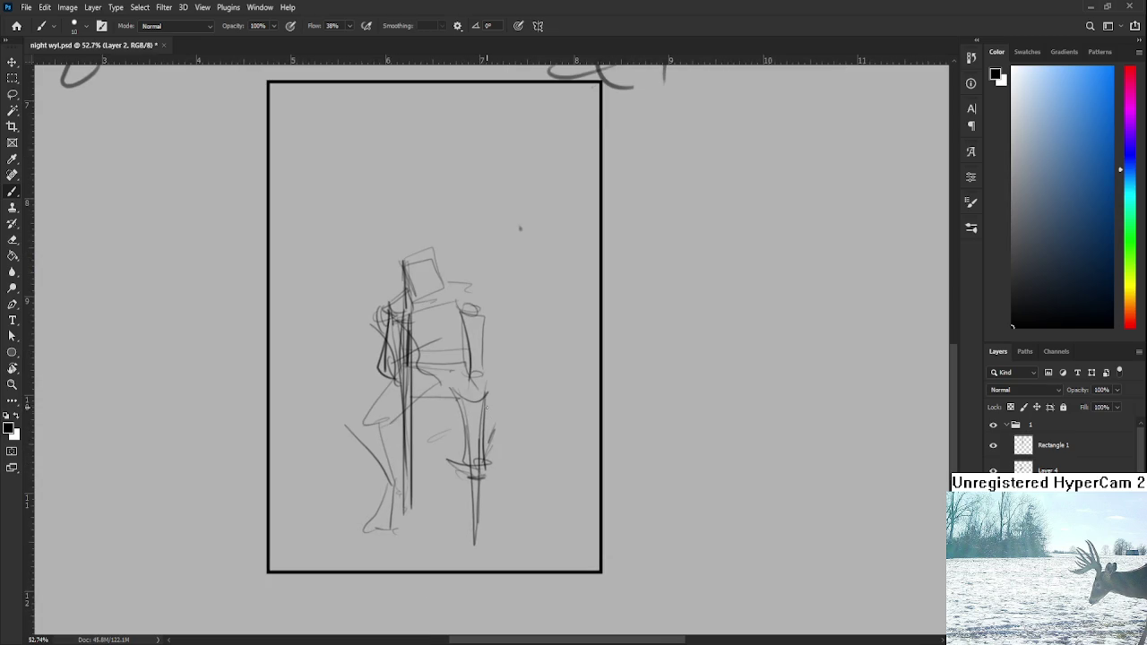
key(ctrl+z)
key(ctrl+z)
key(ctrl+z)
key(ctrl+z)
key(ctrl+z)
key(ctrl+z)
key(ctrl+z)
key(ctrl+z)
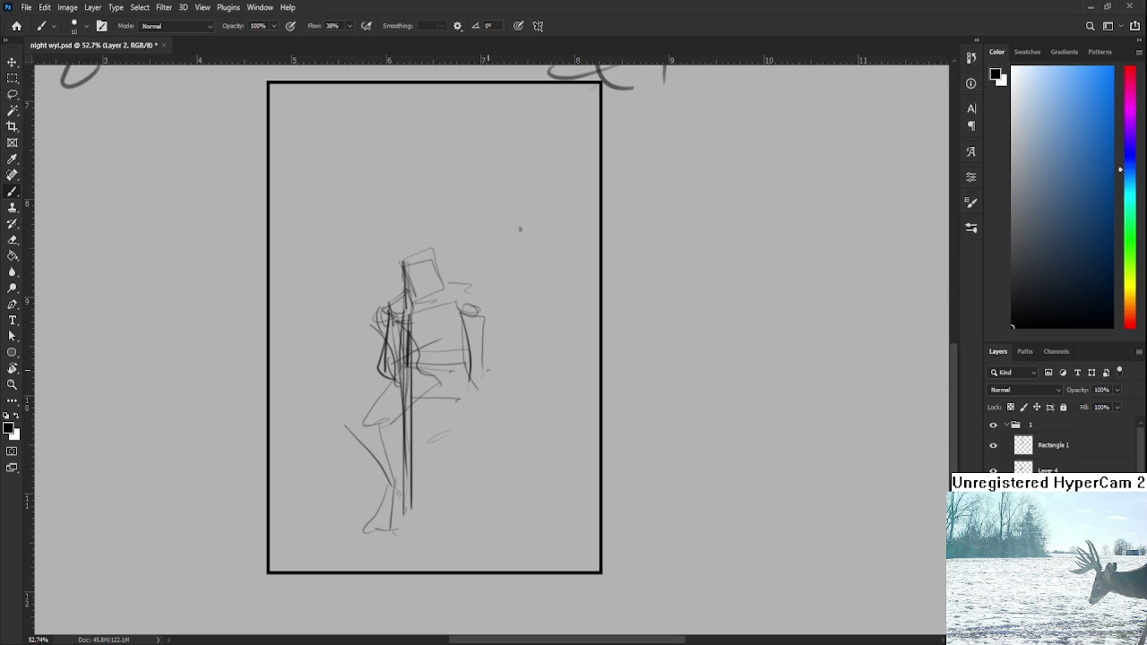
- Sketch the right arm and hand, the lower right leg and foot, and shoulder strokes
mouse_move(466, 325)
mouse_down()
mouse_move(469, 391)
mouse_move(482, 396)
mouse_up()
drag(465, 392, 494, 381)
mouse_move(476, 468)
mouse_down()
mouse_move(469, 421)
mouse_move(488, 475)
mouse_up()
mouse_move(482, 400)
mouse_down()
mouse_move(483, 473)
mouse_move(466, 460)
mouse_move(482, 477)
mouse_move(479, 500)
mouse_up()
drag(480, 473, 482, 514)
drag(476, 425, 476, 444)
mouse_move(477, 461)
mouse_down()
mouse_move(489, 498)
mouse_move(452, 498)
mouse_up()
mouse_move(435, 295)
mouse_down()
mouse_move(450, 342)
mouse_move(491, 343)
mouse_move(482, 358)
mouse_up()
mouse_move(439, 360)
mouse_down()
mouse_move(464, 353)
mouse_move(476, 367)
mouse_up()
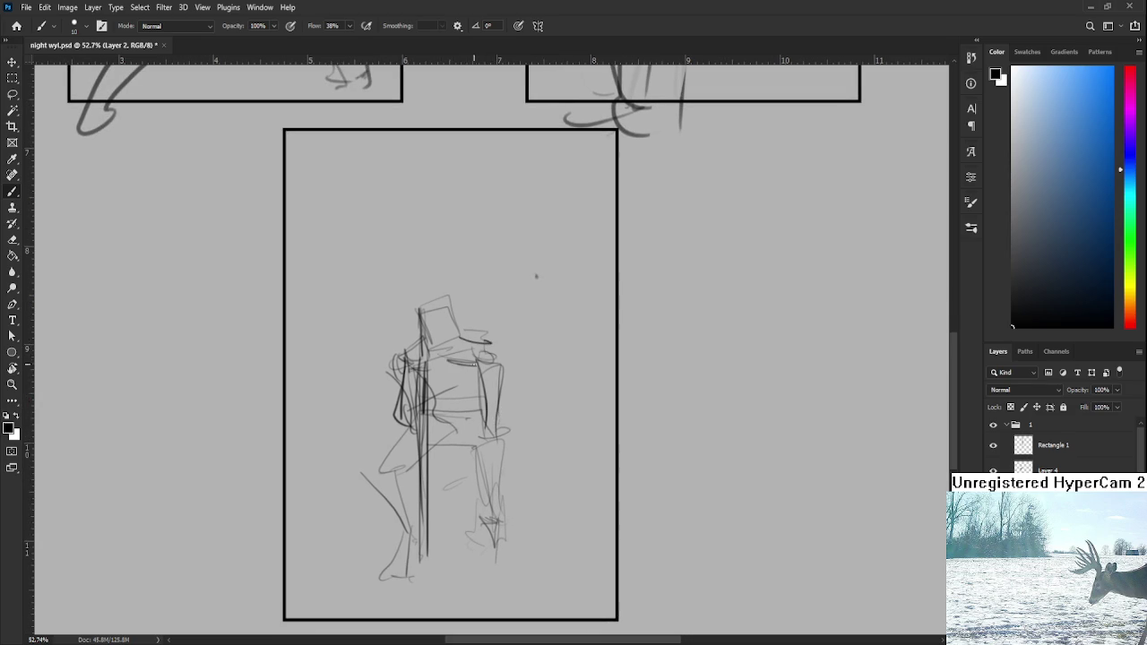
- Erase the right leg's lines and redraw the right side with light strokes
key(e)
mouse_move(479, 453)
mouse_down()
mouse_move(501, 484)
mouse_move(488, 372)
mouse_move(480, 421)
mouse_up()
key(b)
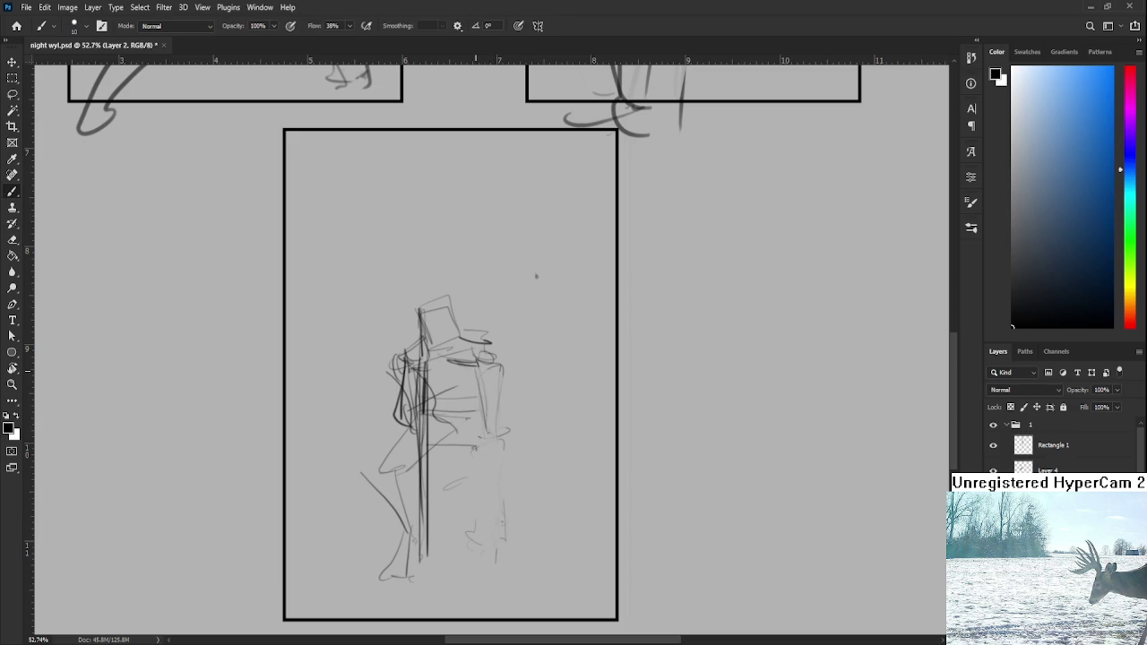
drag(478, 350, 478, 408)
mouse_move(483, 344)
mouse_down()
mouse_move(509, 439)
mouse_move(473, 432)
mouse_up()
mouse_move(488, 426)
mouse_down()
mouse_move(435, 461)
mouse_move(509, 441)
mouse_up()
key(ctrl+z)
- Hatch and darken the hips and lower torso with crossing strokes
mouse_move(445, 473)
mouse_down()
mouse_move(407, 483)
mouse_move(425, 484)
mouse_up()
drag(428, 487, 450, 490)
mouse_move(508, 412)
mouse_down()
mouse_move(439, 468)
mouse_move(474, 435)
mouse_up()
mouse_move(518, 448)
mouse_down()
mouse_move(490, 416)
mouse_move(433, 476)
mouse_up()
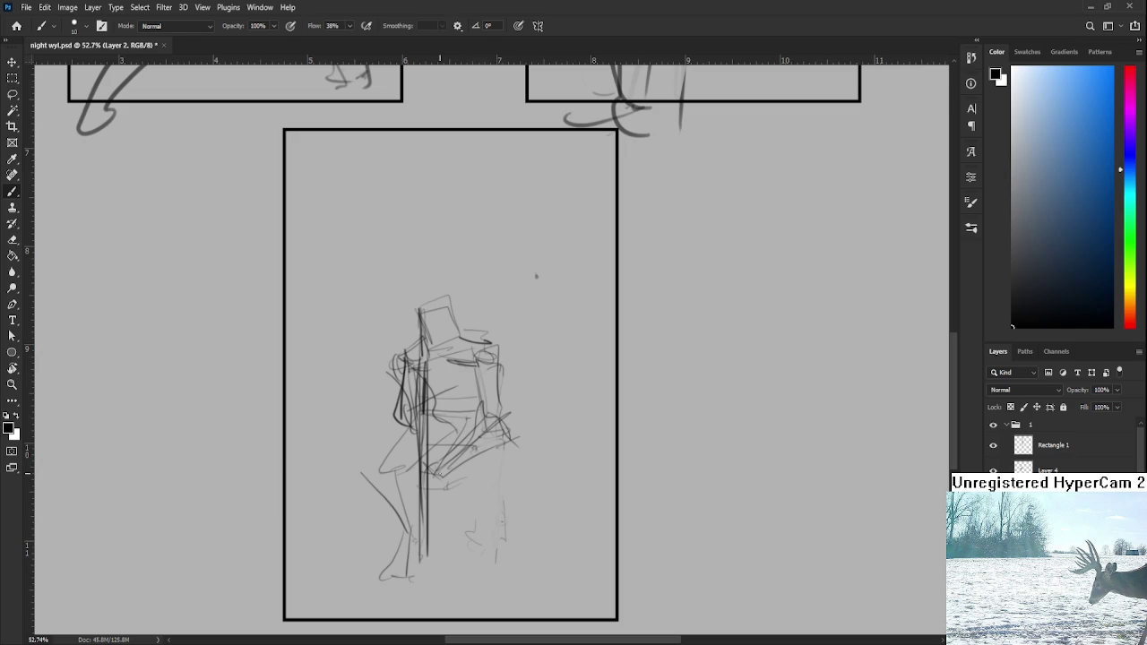
mouse_move(377, 507)
mouse_down()
mouse_move(426, 475)
mouse_move(430, 496)
mouse_up()
drag(444, 424, 428, 457)
mouse_move(452, 419)
mouse_down()
mouse_move(436, 453)
mouse_move(474, 488)
mouse_up()
mouse_move(502, 448)
mouse_down()
mouse_move(486, 444)
mouse_move(496, 450)
mouse_move(487, 489)
mouse_move(514, 482)
mouse_move(496, 526)
mouse_up()
- Sketch the shin and foot of the lower leg and clear old left-leg strokes
drag(489, 475, 477, 560)
mouse_move(489, 520)
mouse_down()
mouse_move(479, 564)
mouse_move(502, 584)
mouse_move(475, 577)
mouse_up()
mouse_move(423, 459)
mouse_down()
mouse_move(464, 448)
mouse_move(414, 510)
mouse_move(439, 573)
mouse_up()
key(e)
key(b)
mouse_move(400, 456)
mouse_down()
mouse_move(442, 425)
mouse_move(421, 448)
mouse_move(448, 475)
mouse_move(460, 446)
mouse_up()
key(ctrl+z)
- Redraw the left thigh, knee, lower left leg and foot
key(ctrl+z)
key(ctrl+z)
mouse_move(415, 489)
mouse_down()
mouse_move(475, 432)
mouse_move(427, 462)
mouse_move(435, 450)
mouse_up()
mouse_move(387, 469)
mouse_down()
mouse_move(446, 559)
mouse_move(441, 543)
mouse_up()
key(ctrl+z)
drag(423, 455, 448, 554)
key(ctrl+z)
mouse_move(431, 511)
mouse_down()
mouse_move(429, 537)
mouse_move(448, 550)
mouse_move(435, 550)
mouse_up()
mouse_move(438, 550)
mouse_down()
mouse_move(454, 566)
mouse_move(439, 579)
mouse_move(455, 573)
mouse_up()
key(ctrl+z)
key(ctrl+z)
drag(430, 535, 444, 557)
drag(424, 550, 448, 555)
scroll(473, 504, up, 1)
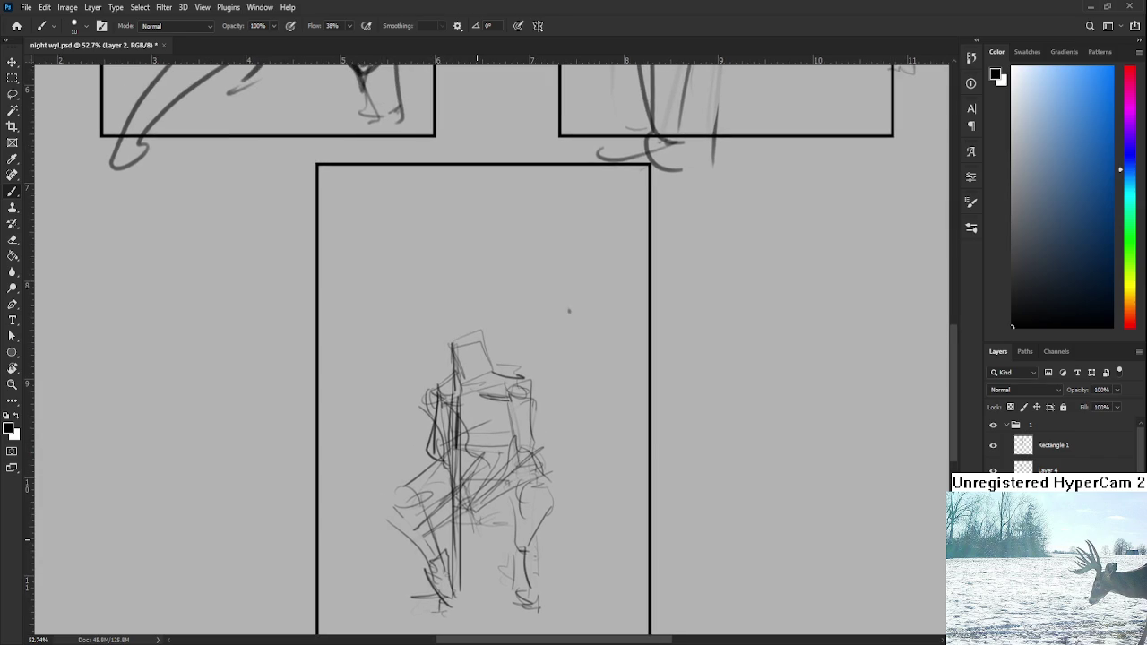
- Zoom in and redraw the lines of the figure's box-shaped head
scroll(568, 311, up, 1)
scroll(567, 311, up, 1)
mouse_move(436, 365)
mouse_down()
mouse_move(433, 414)
mouse_move(473, 392)
mouse_up()
key(ctrl+z)
key(ctrl+z)
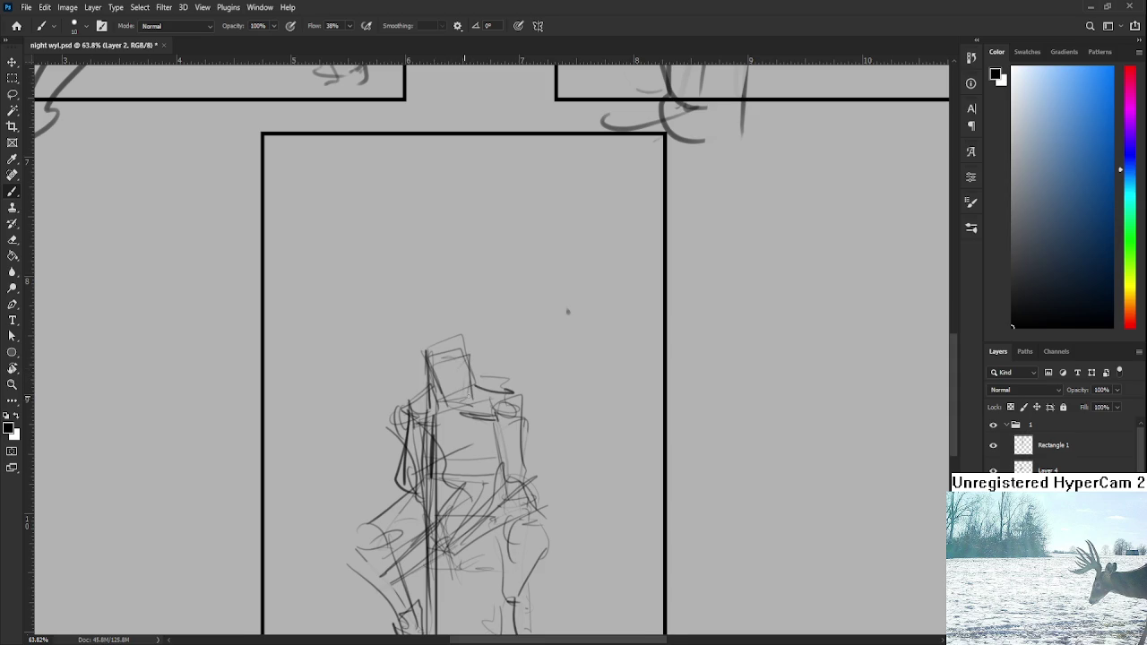
drag(491, 480, 498, 445)
scroll(484, 403, down, 4)
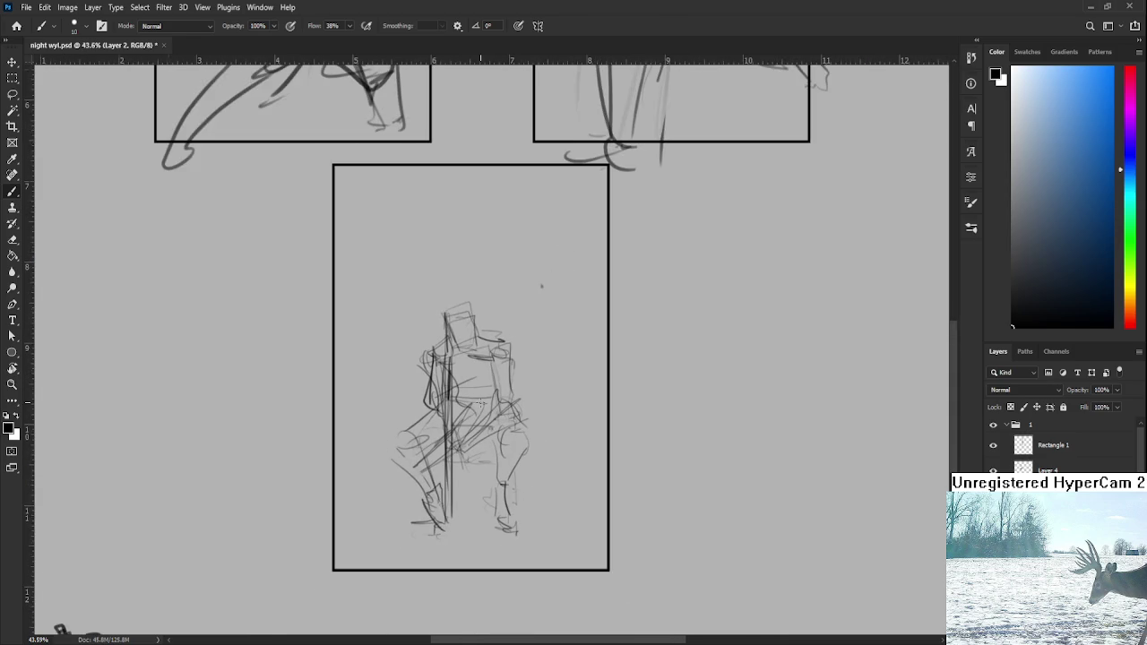
scroll(479, 398, up, 2)
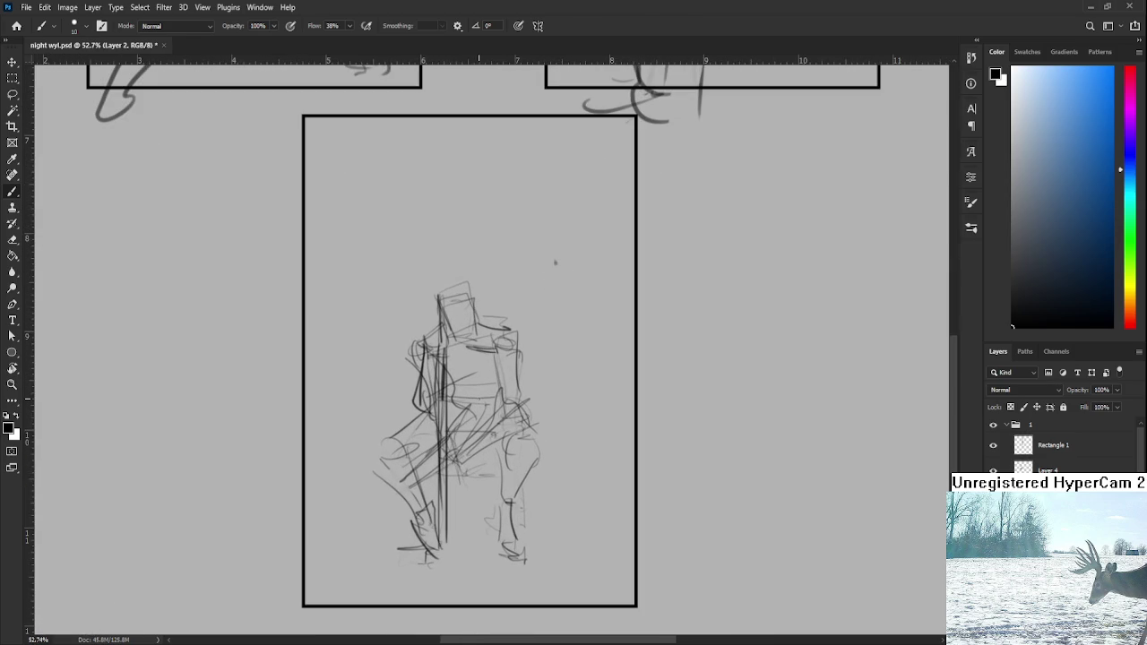
scroll(478, 398, down, 2)
scroll(479, 397, up, 1)
scroll(448, 439, down, 3)
scroll(421, 457, up, 3)
- Erase and redraw part of the lower left leg and foot
key(e)
mouse_move(439, 489)
mouse_down()
mouse_move(414, 545)
mouse_move(429, 531)
mouse_move(444, 543)
mouse_move(426, 525)
mouse_move(430, 538)
mouse_up()
key(b)
key(ctrl+z)
key(ctrl+z)
key(ctrl+z)
drag(467, 474, 451, 541)
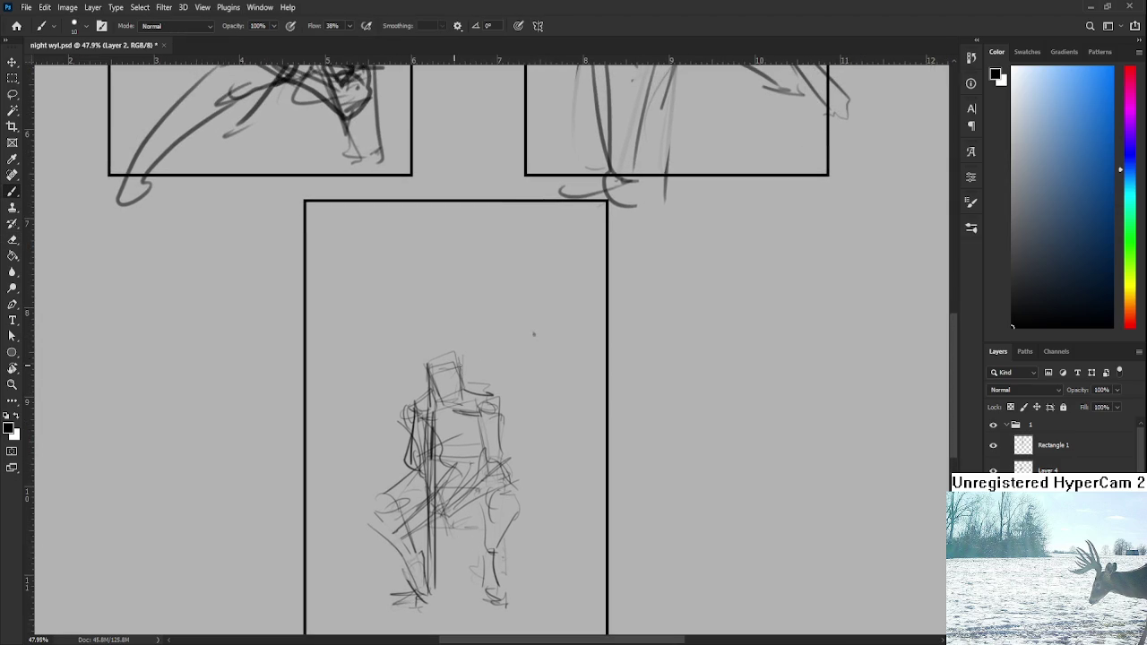
drag(473, 387, 489, 385)
scroll(550, 333, down, 1)
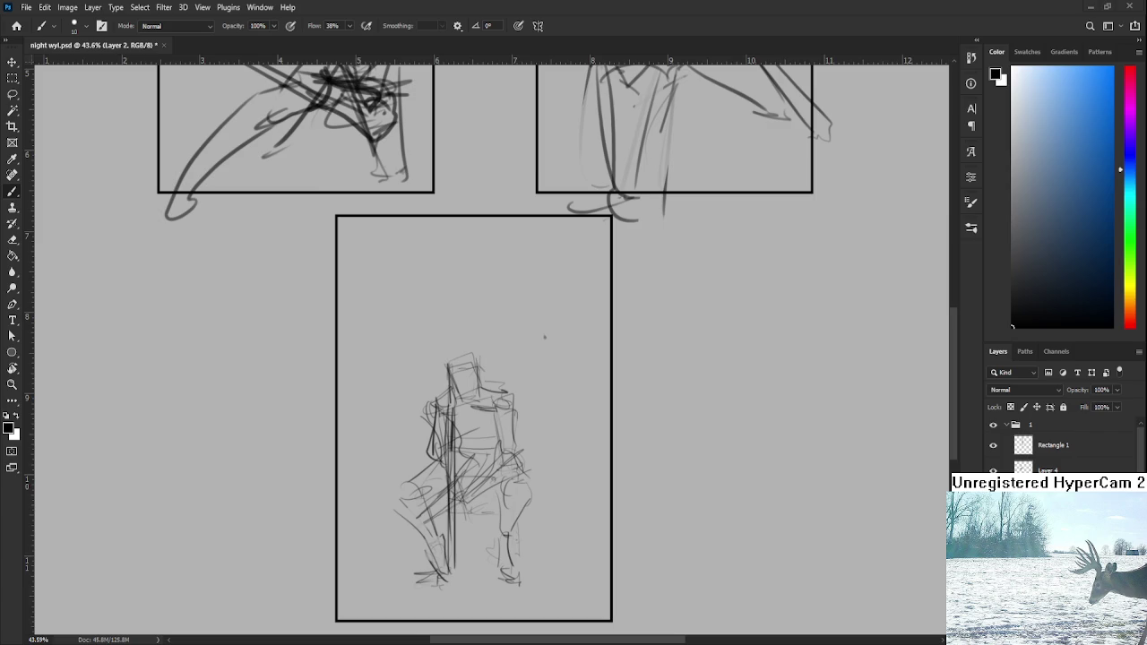
- Zoom out and draw faint horizontal bench lines at hip level, extending right of the figure
scroll(544, 337, up, 1)
scroll(545, 330, up, 1)
scroll(550, 323, down, 2)
scroll(535, 340, down, 1)
scroll(532, 353, up, 1)
scroll(545, 328, up, 1)
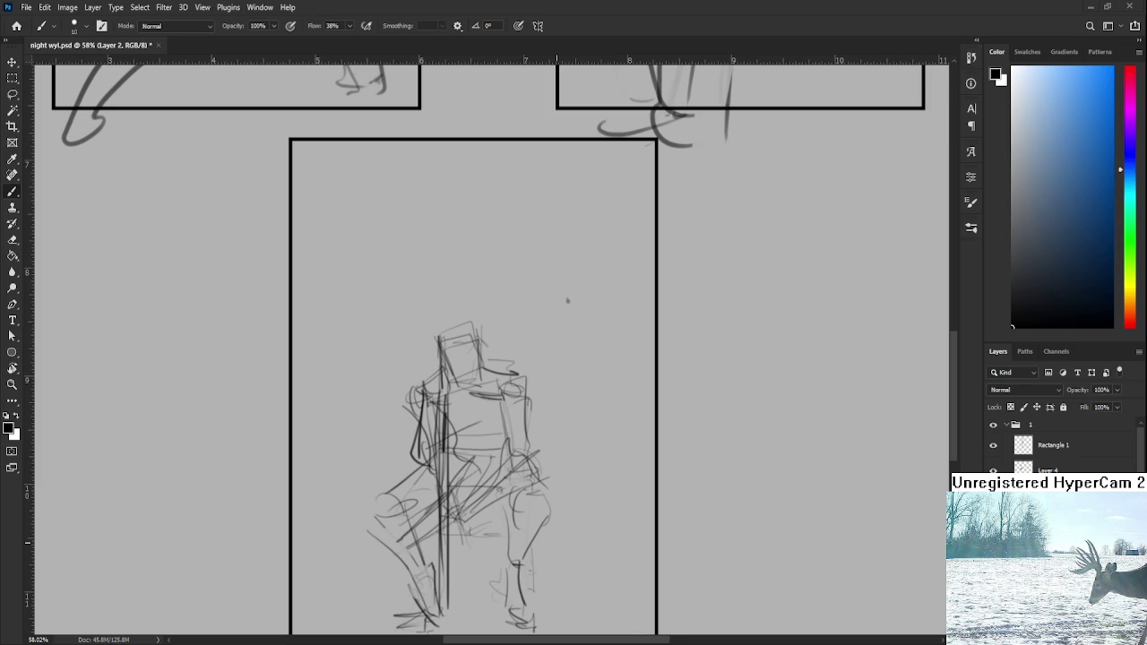
scroll(566, 301, down, 2)
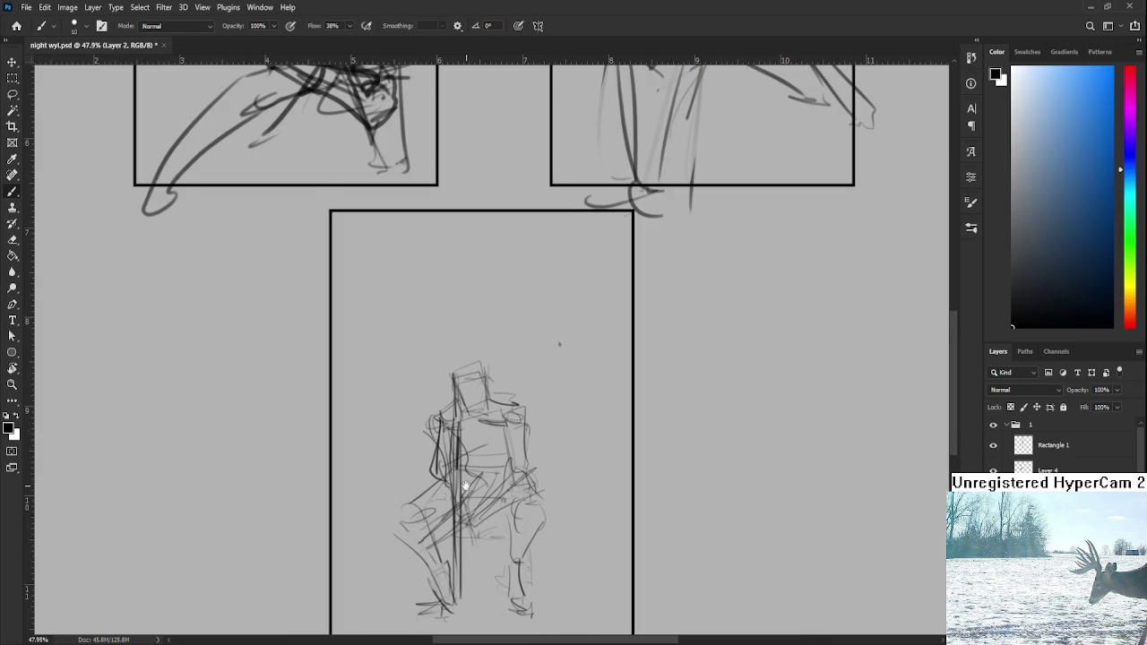
scroll(474, 484, down, 1)
mouse_move(399, 454)
mouse_down()
mouse_move(434, 453)
mouse_move(394, 454)
mouse_up()
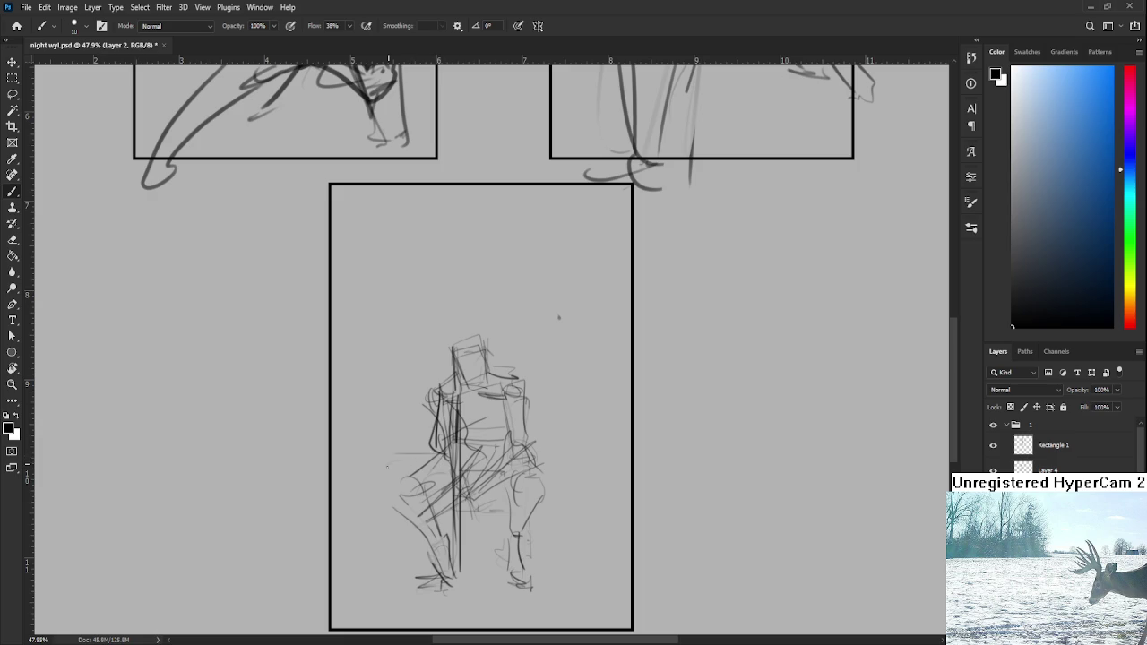
mouse_move(530, 454)
mouse_down()
mouse_move(581, 454)
mouse_move(582, 469)
mouse_up()
key(e)
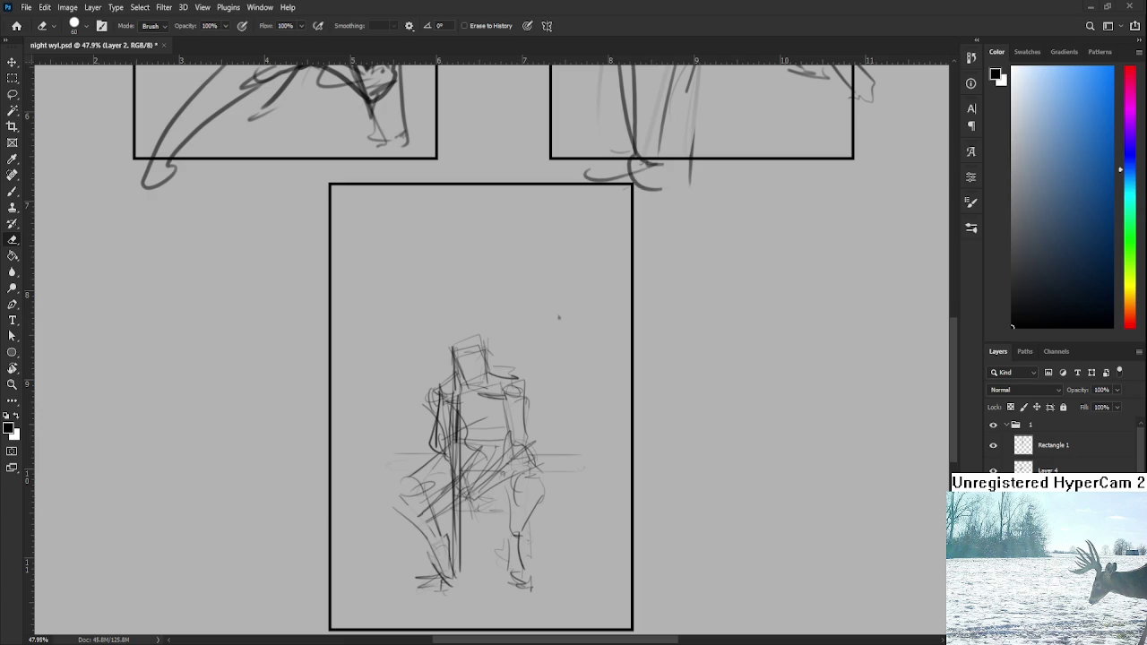
scroll(470, 399, up, 1)
scroll(470, 400, down, 1)
scroll(469, 400, down, 1)
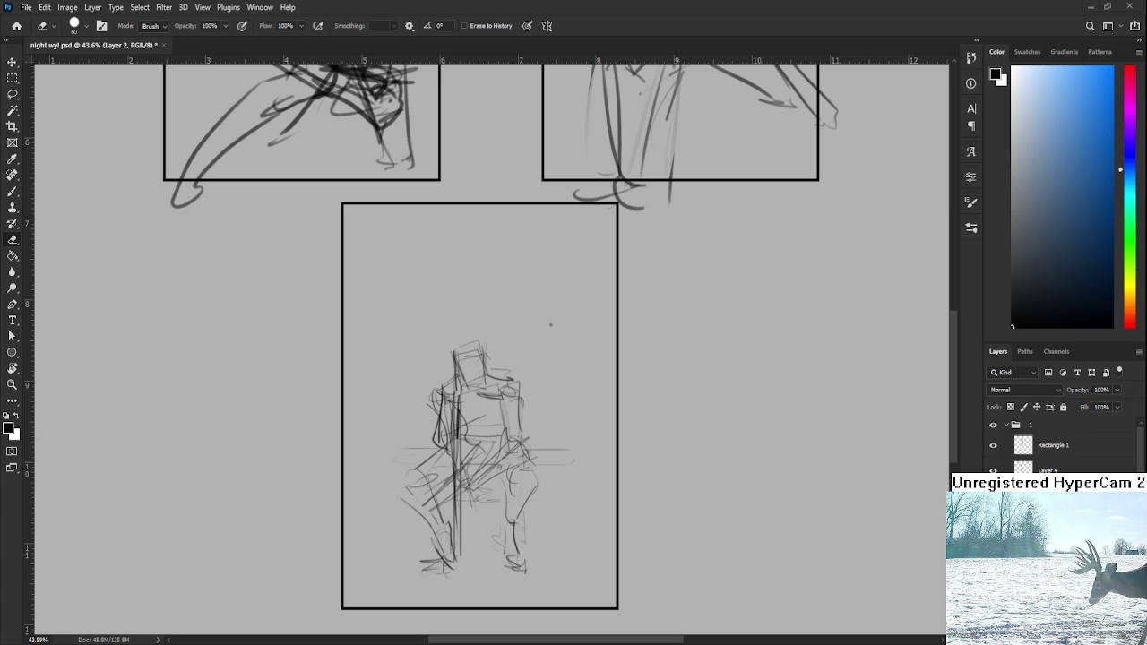
scroll(537, 339, down, 3)
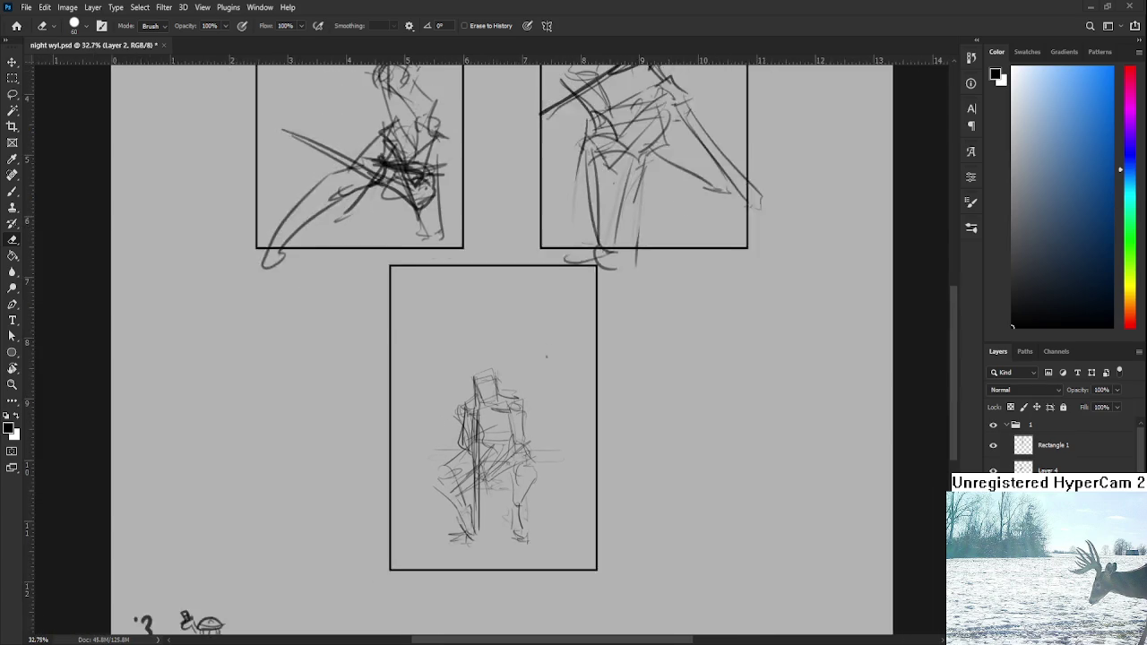
- Lasso the seated figure, free-transform it slightly, and deselect
scroll(538, 340, up, 3)
key(l)
drag(538, 304, 502, 303)
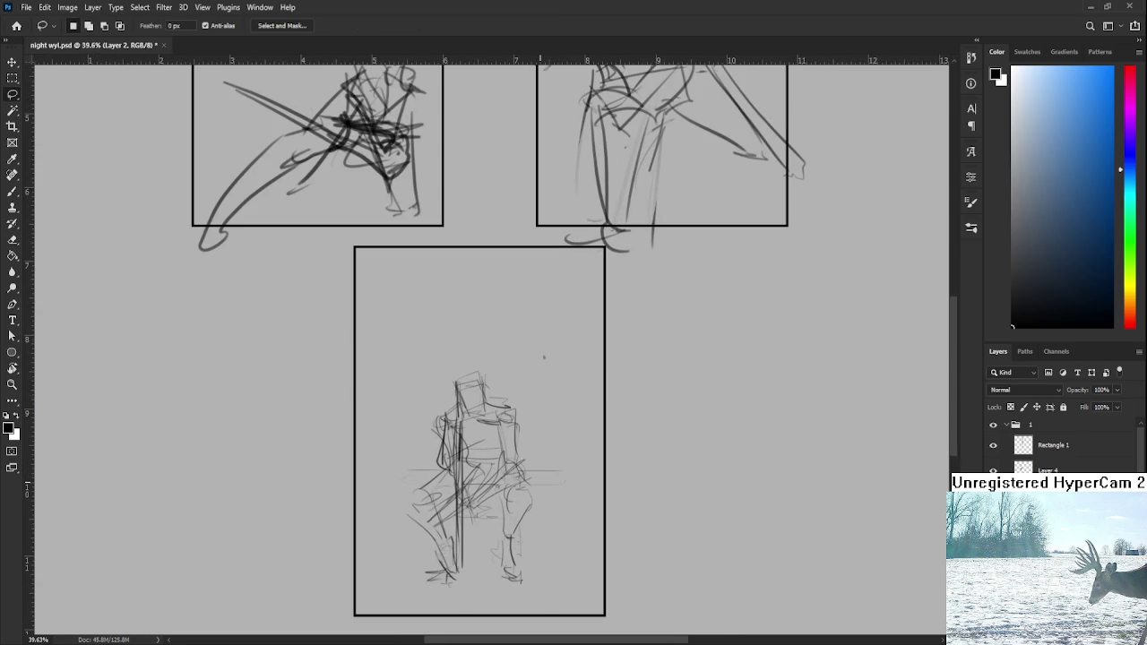
key(ctrl+t)
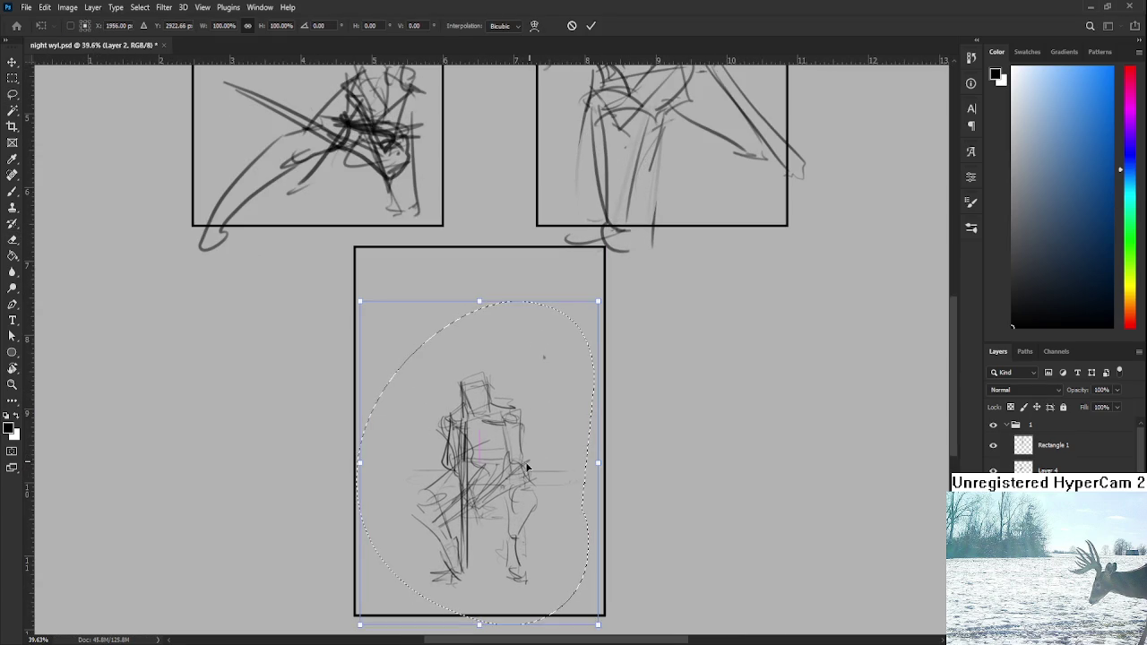
key(Return)
key(ctrl+d)
- Try and undo a few short brush strokes near the figure, then recentre the bottom panel
key(b)
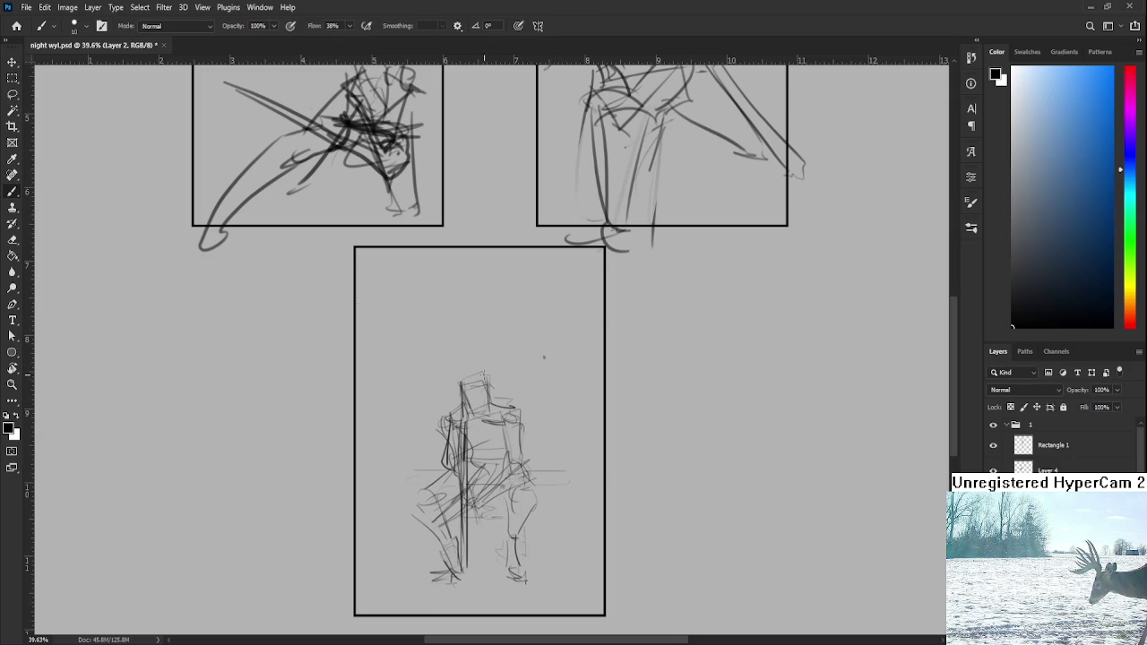
drag(461, 313, 463, 383)
key(ctrl+z)
drag(423, 338, 445, 397)
key(ctrl+z)
drag(457, 291, 457, 323)
key(ctrl+z)
scroll(473, 404, up, 1)
scroll(473, 404, down, 1)
scroll(473, 404, up, 1)
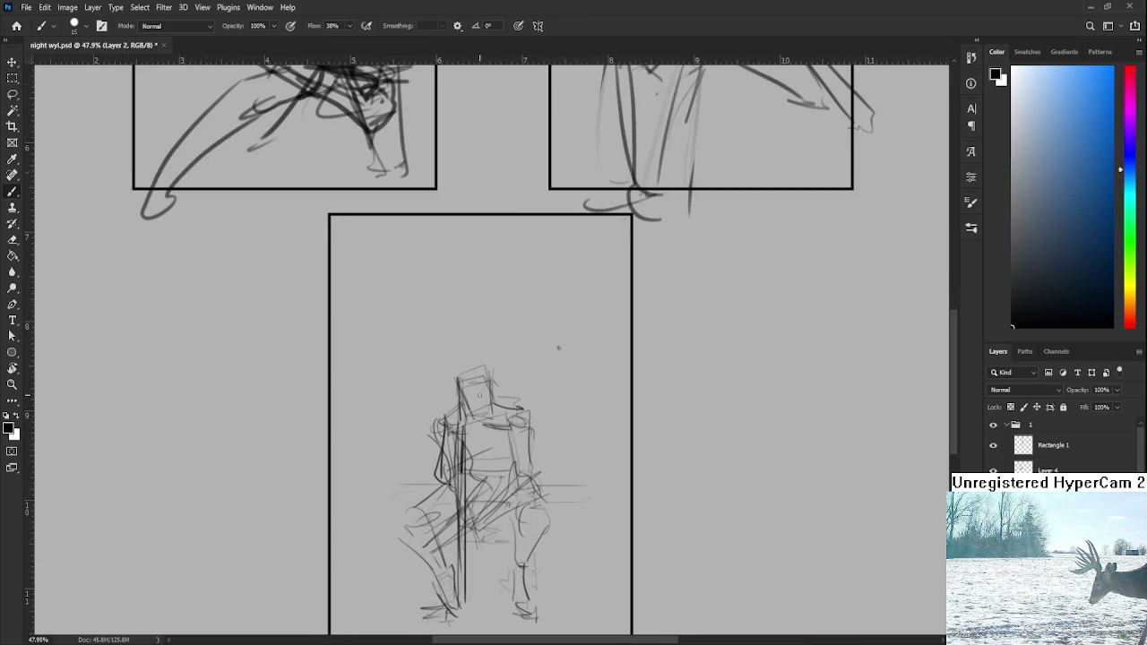
scroll(474, 398, down, 1)
mouse_move(514, 398)
mouse_down()
mouse_move(473, 436)
mouse_move(472, 459)
mouse_up()
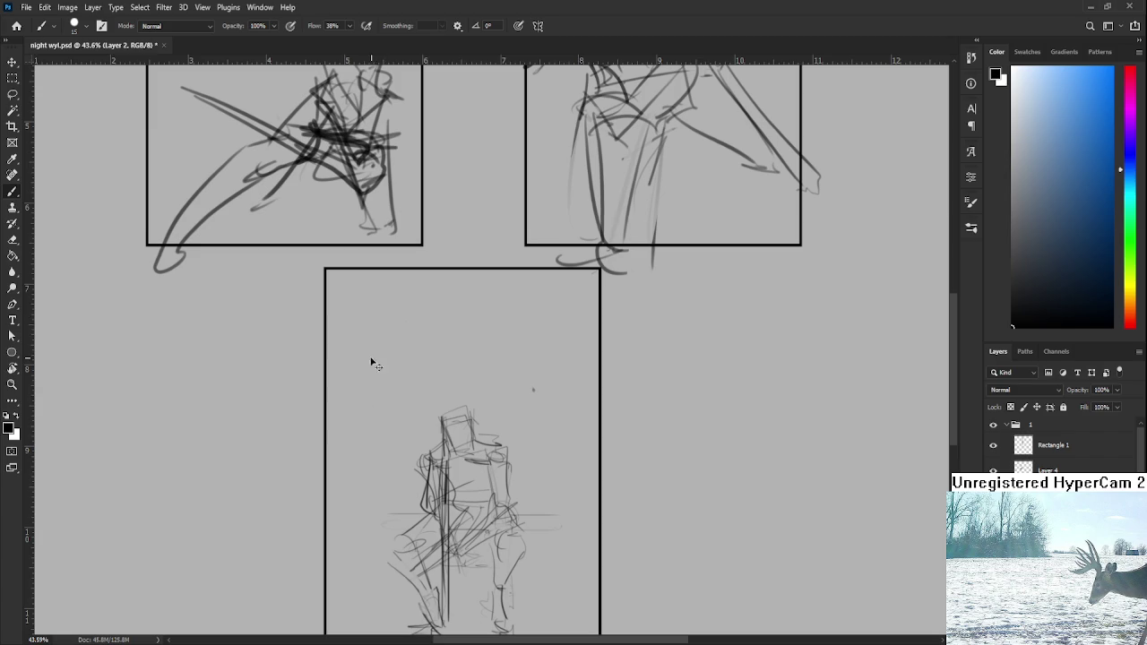
- Add loose construction lines along the seated figure's top and left side
drag(398, 305, 433, 362)
drag(372, 412, 394, 432)
drag(373, 312, 349, 384)
drag(411, 447, 422, 399)
mouse_move(371, 311)
mouse_down()
mouse_move(377, 270)
mouse_move(410, 281)
mouse_move(437, 327)
mouse_up()
- Sketch long curved, wing-like strokes on the right side of the panel
drag(528, 355, 513, 443)
key(ctrl+z)
drag(519, 382, 502, 448)
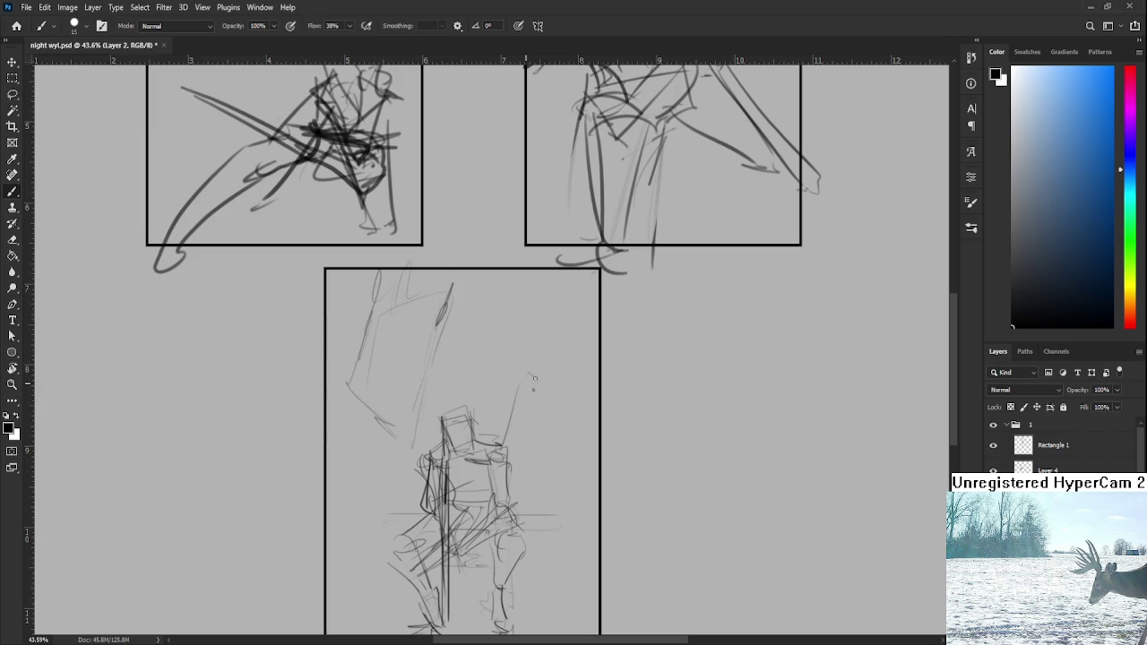
drag(596, 425, 549, 504)
mouse_move(545, 371)
mouse_down()
mouse_move(591, 410)
mouse_move(571, 503)
mouse_up()
drag(464, 349, 478, 362)
- Lasso the upper-left part of the lower panel's sketch and move it into a new position
key(l)
mouse_move(421, 475)
mouse_down()
mouse_move(448, 369)
mouse_move(424, 373)
mouse_up()
key(ctrl+t)
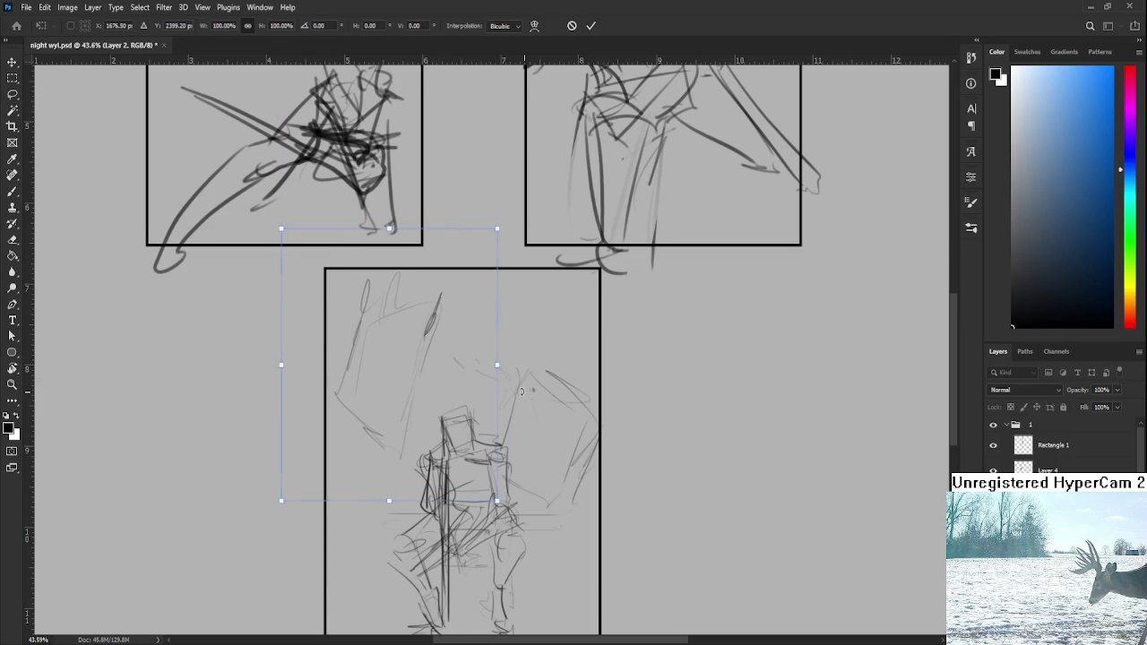
key(Return)
- Lasso and reposition the right-hand part of the sketch, then deselect
drag(501, 439, 537, 549)
key(ctrl+t)
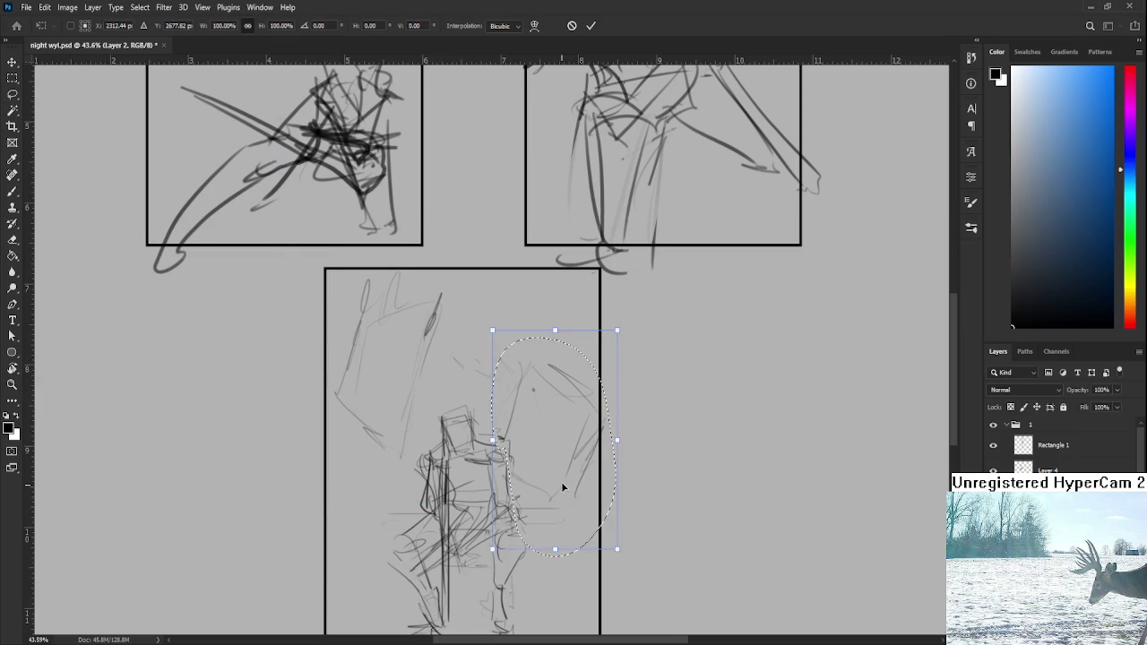
key(Return)
key(ctrl+d)
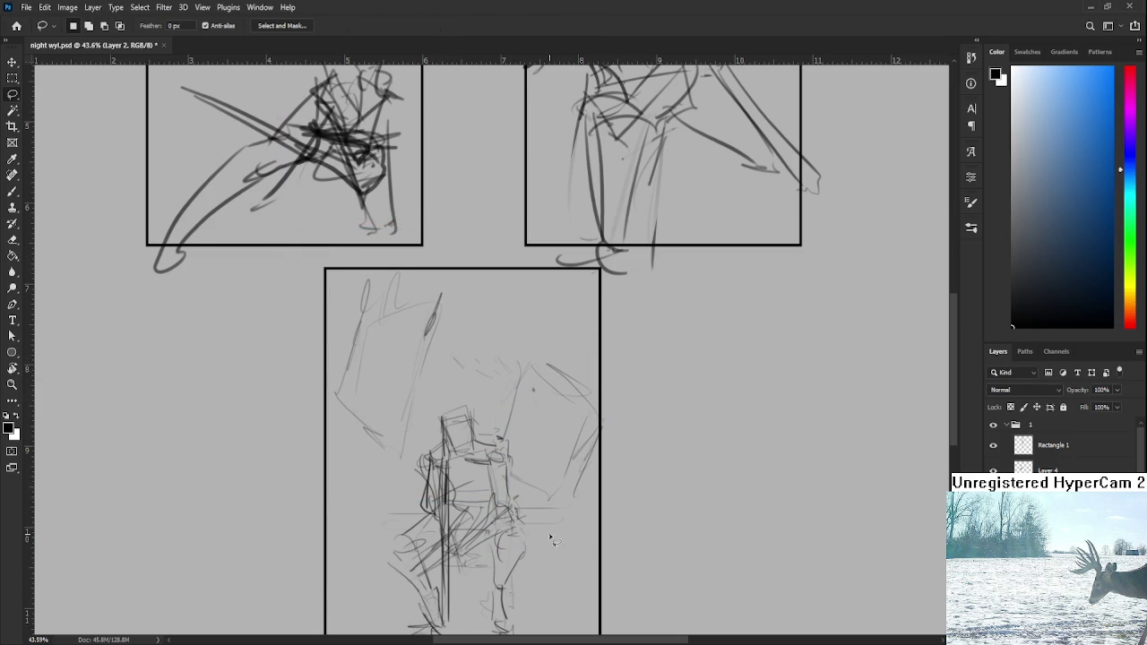
scroll(500, 483, down, 3)
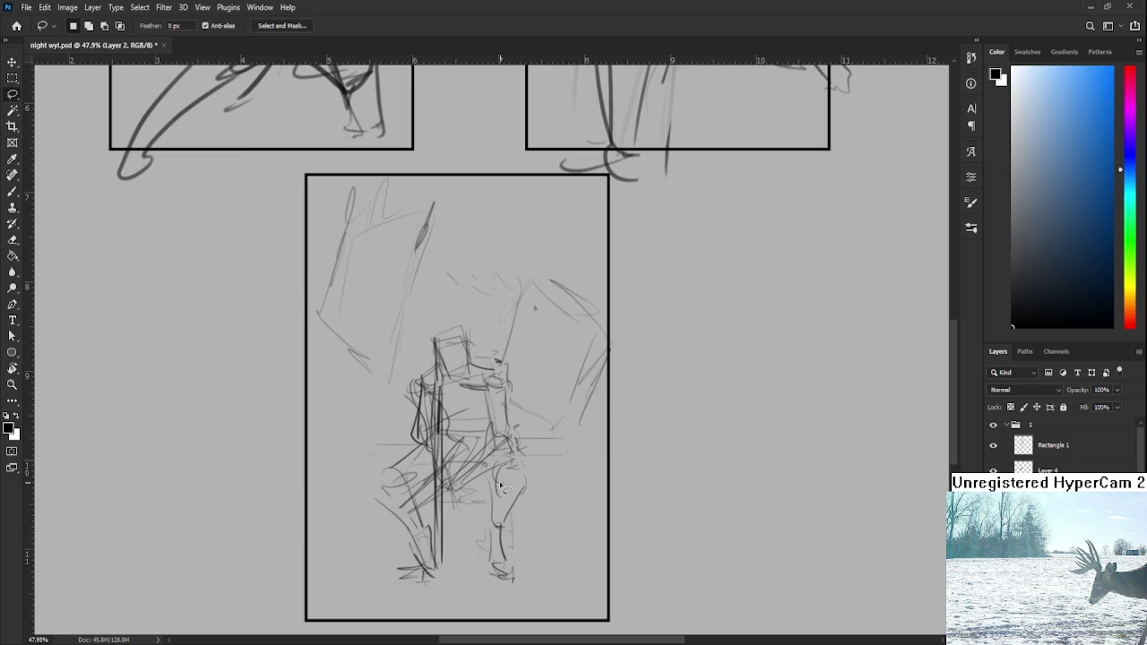
scroll(499, 485, up, 2)
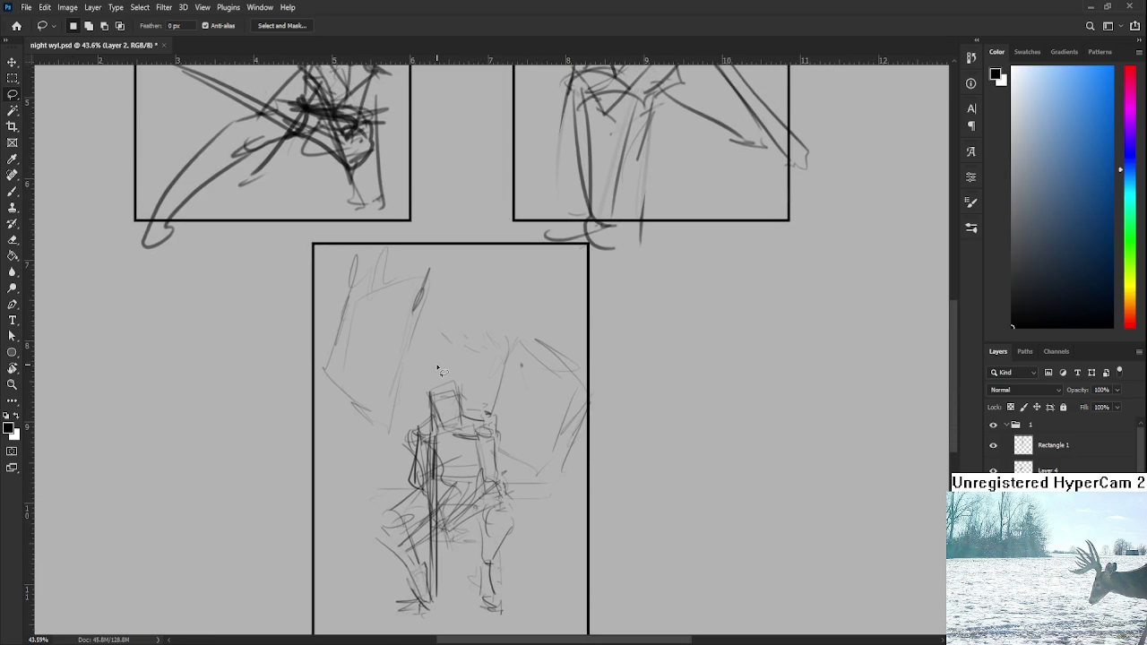
scroll(502, 343, up, 2)
- Brush a straight vertical centre line through the lower panel
key(b)
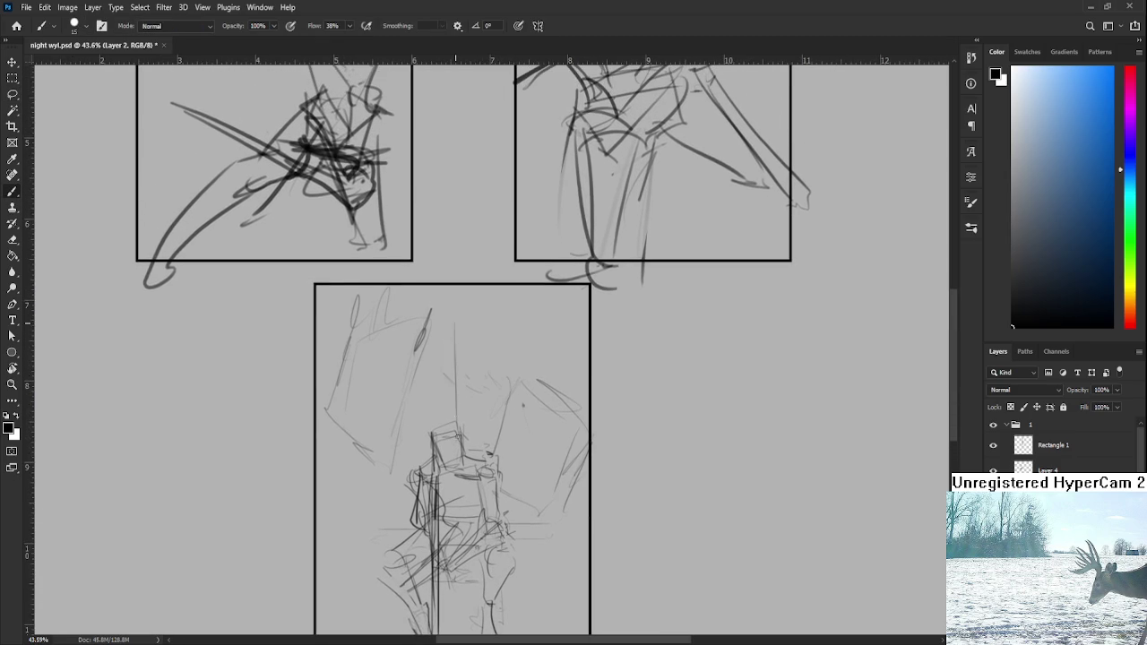
drag(457, 337, 457, 635)
scroll(488, 394, down, 3)
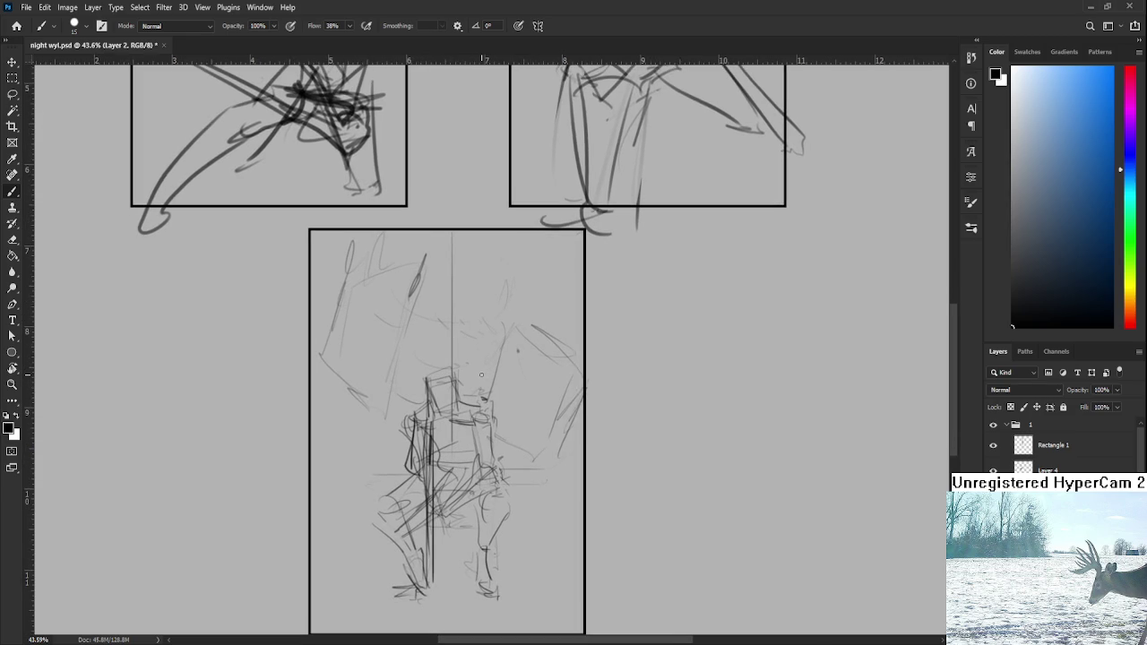
scroll(481, 376, down, 3)
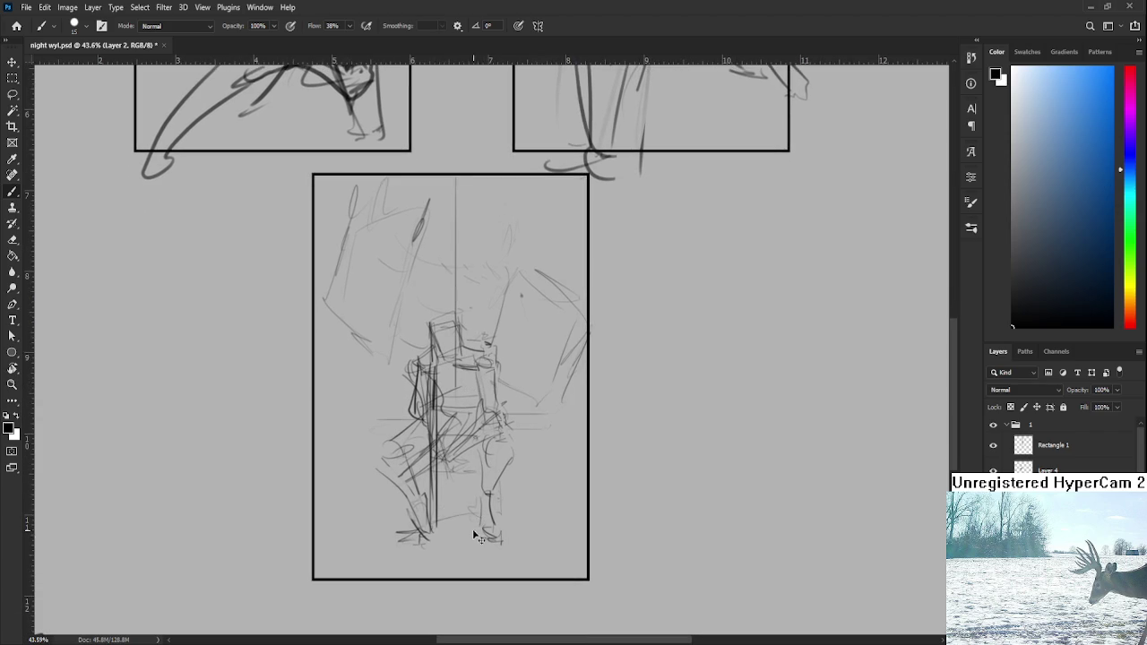
- Add a faint curve right of the leg and a long light line across the figure's middle
drag(498, 446, 548, 435)
drag(507, 344, 299, 372)
alt+scroll(493, 358, down, 5)
alt+scroll(493, 358, up, 3)
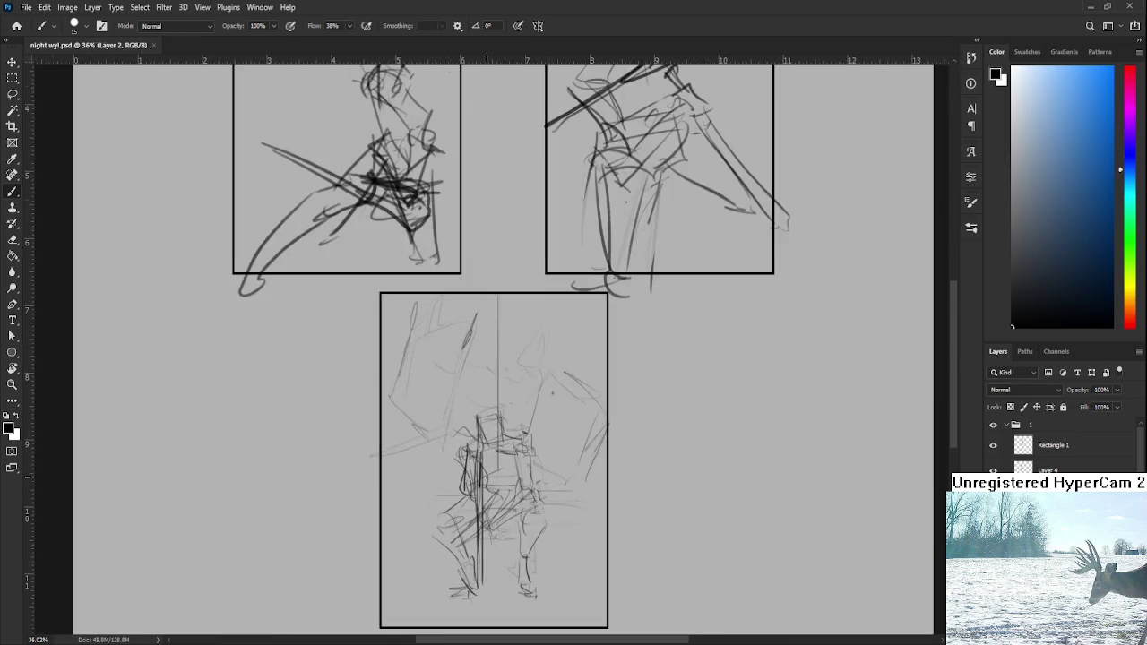
alt+scroll(493, 359, down, 2)
alt+scroll(493, 359, up, 2)
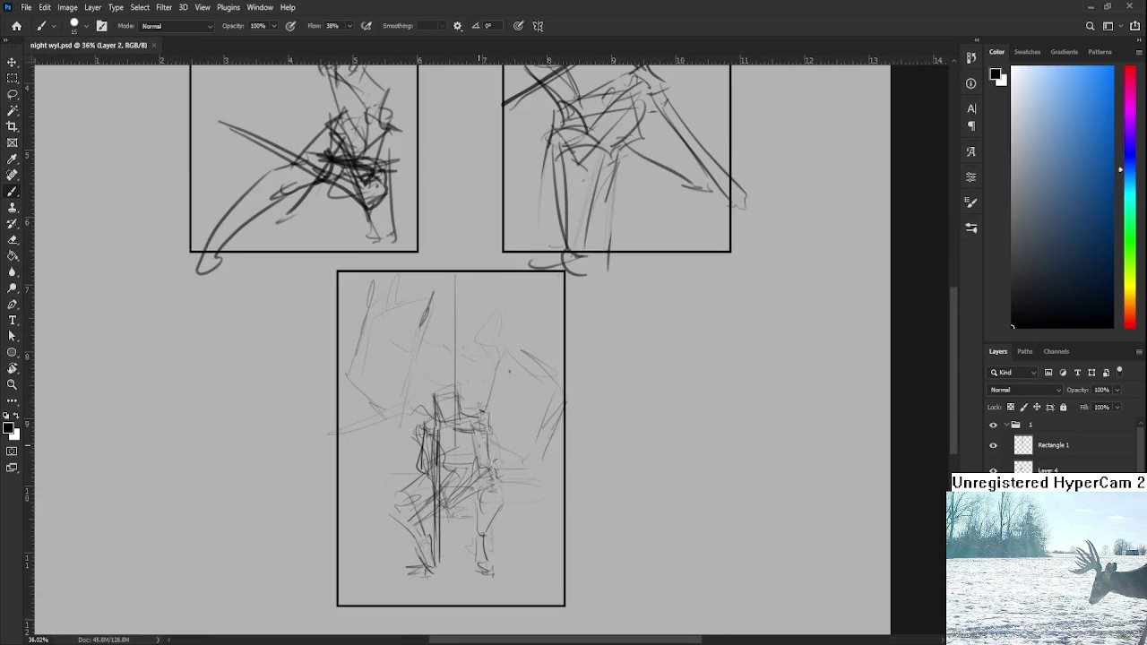
drag(484, 358, 469, 338)
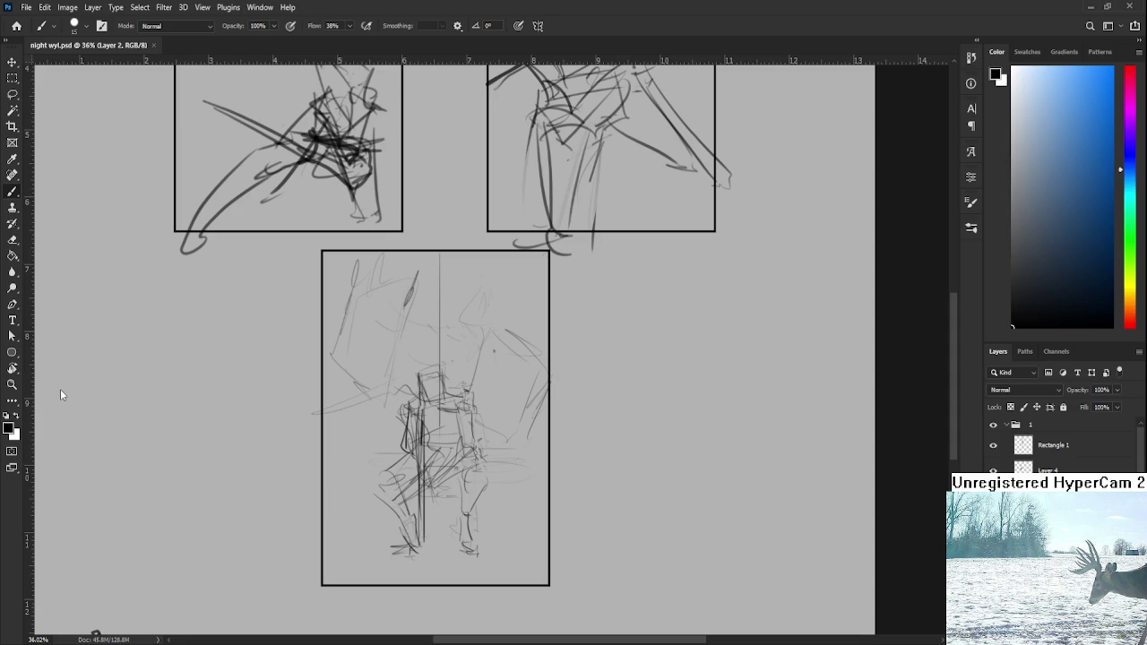
alt+scroll(419, 305, up, 2)
alt+scroll(419, 296, up, 2)
alt+scroll(421, 282, up, 2)
alt+scroll(454, 307, down, 2)
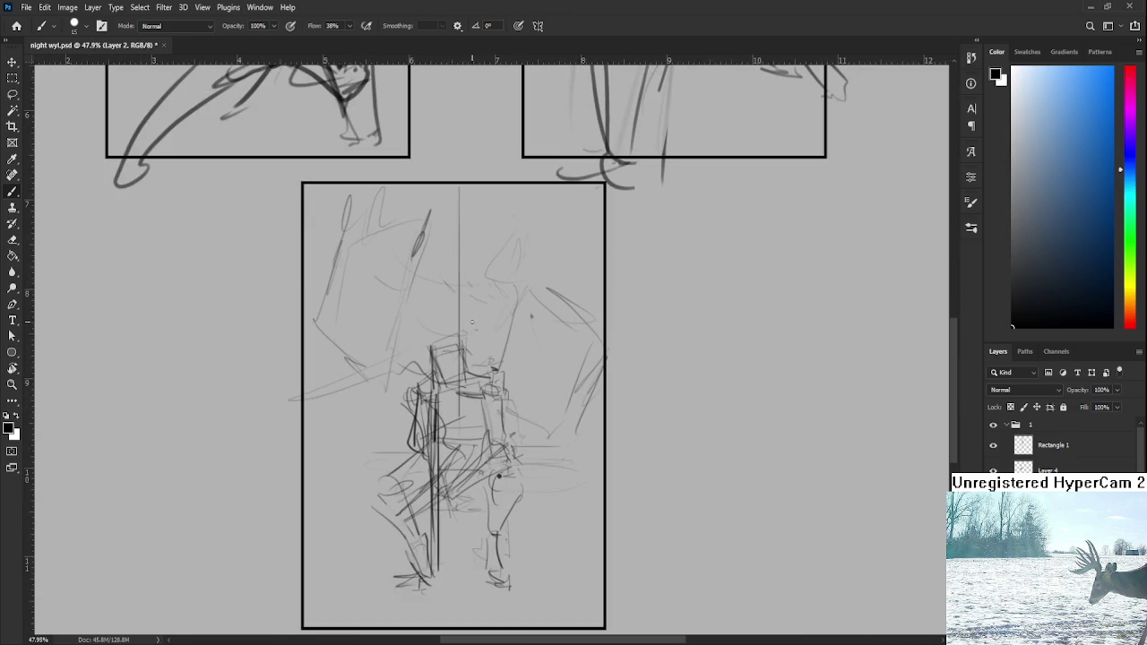
alt+scroll(487, 377, up, 1)
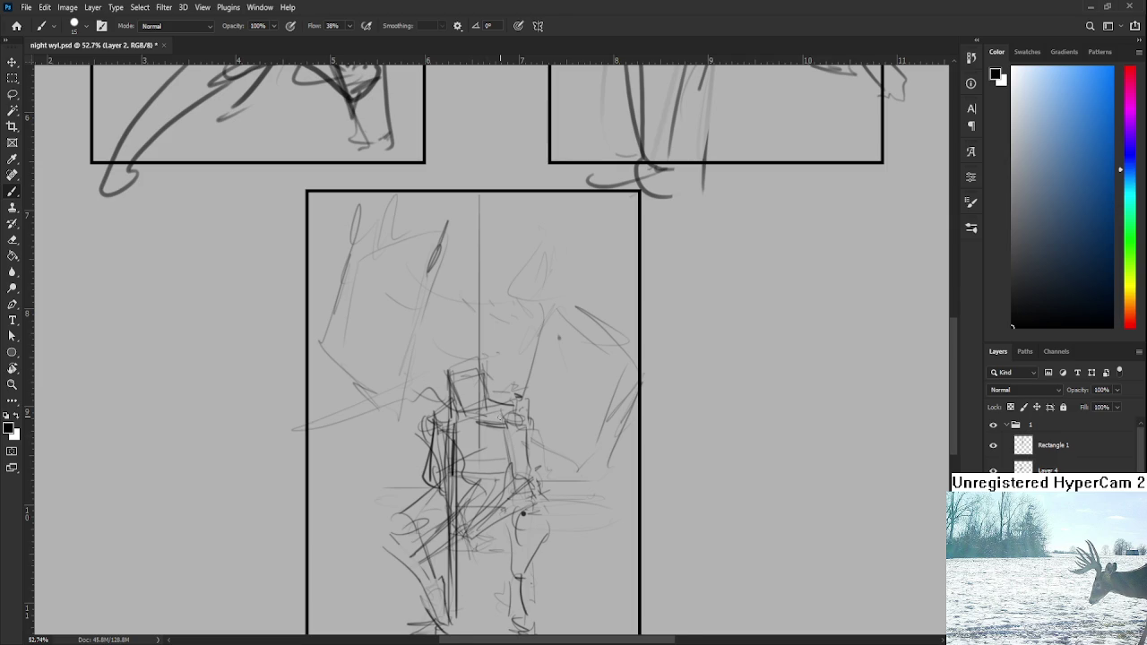
- Free-transform the whole sketch layer to nudge it slightly down and left
scroll(474, 435, down, 2)
scroll(474, 434, up, 1)
scroll(477, 429, up, 1)
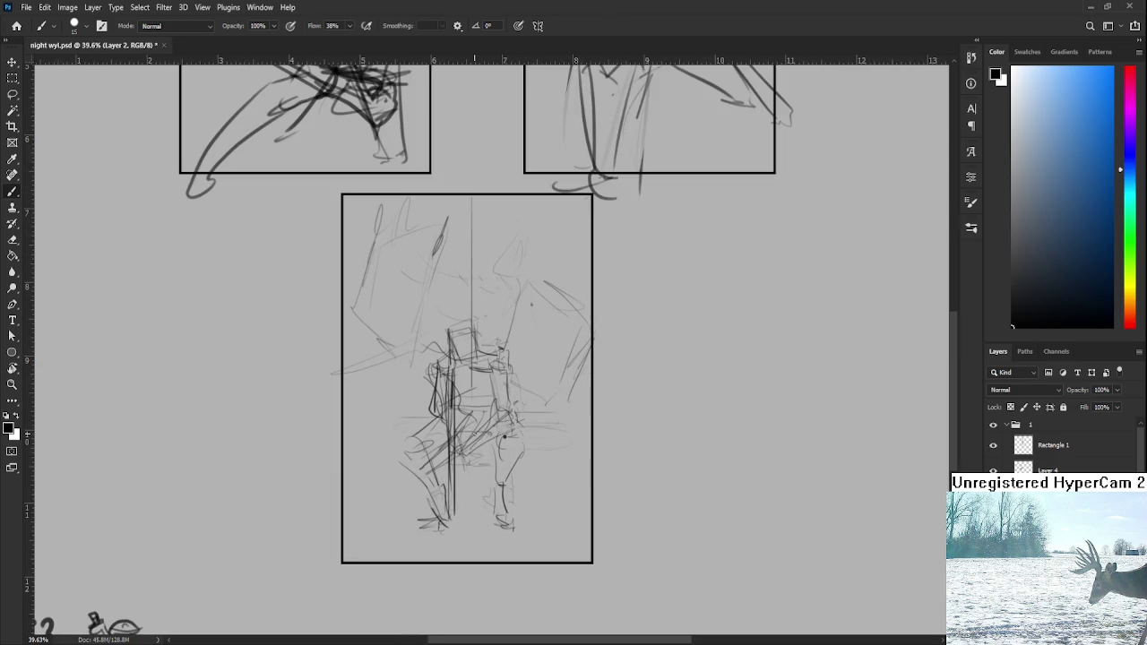
key(ctrl+t)
drag(468, 410, 472, 427)
key(Return)
scroll(470, 427, down, 3)
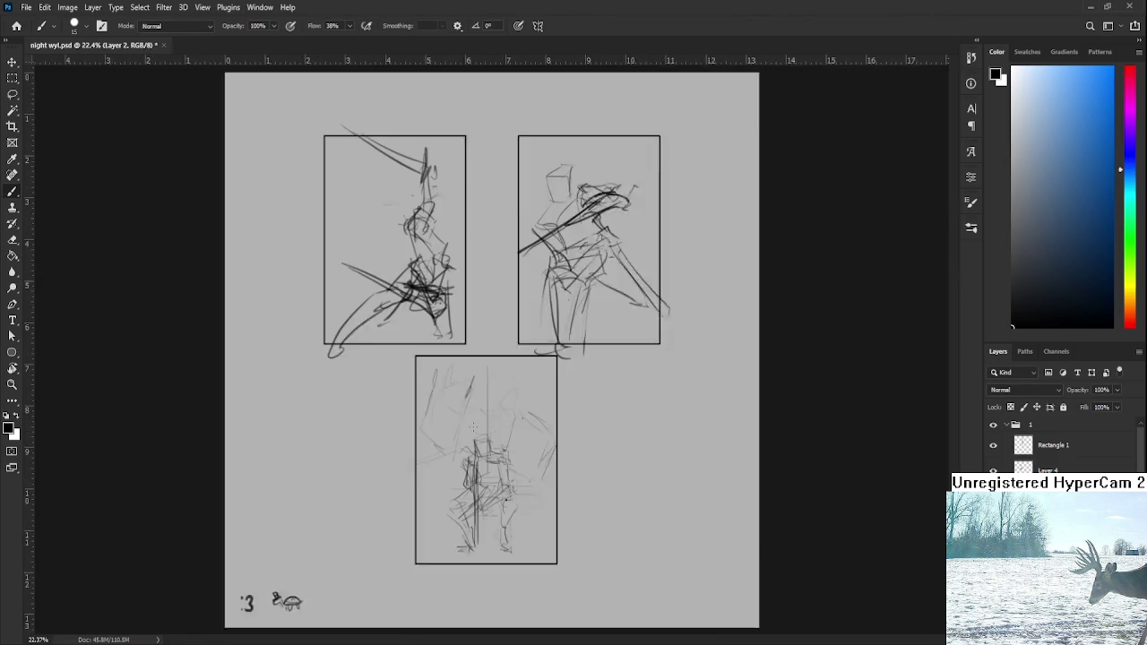
scroll(492, 465, up, 3)
scroll(492, 464, up, 2)
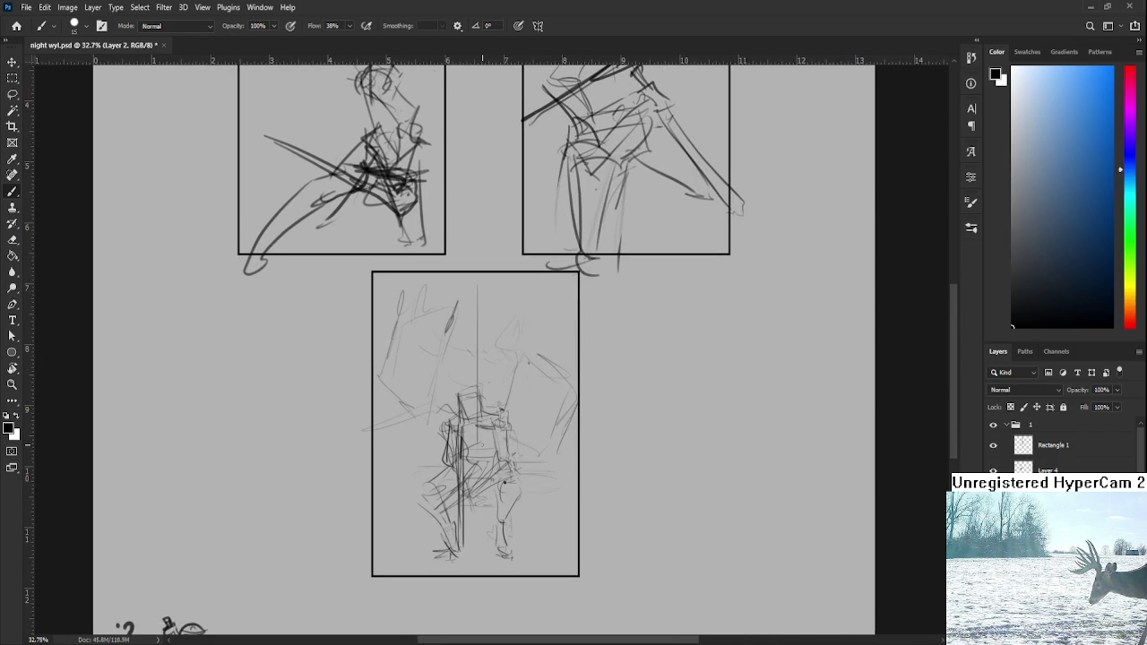
scroll(482, 445, up, 1)
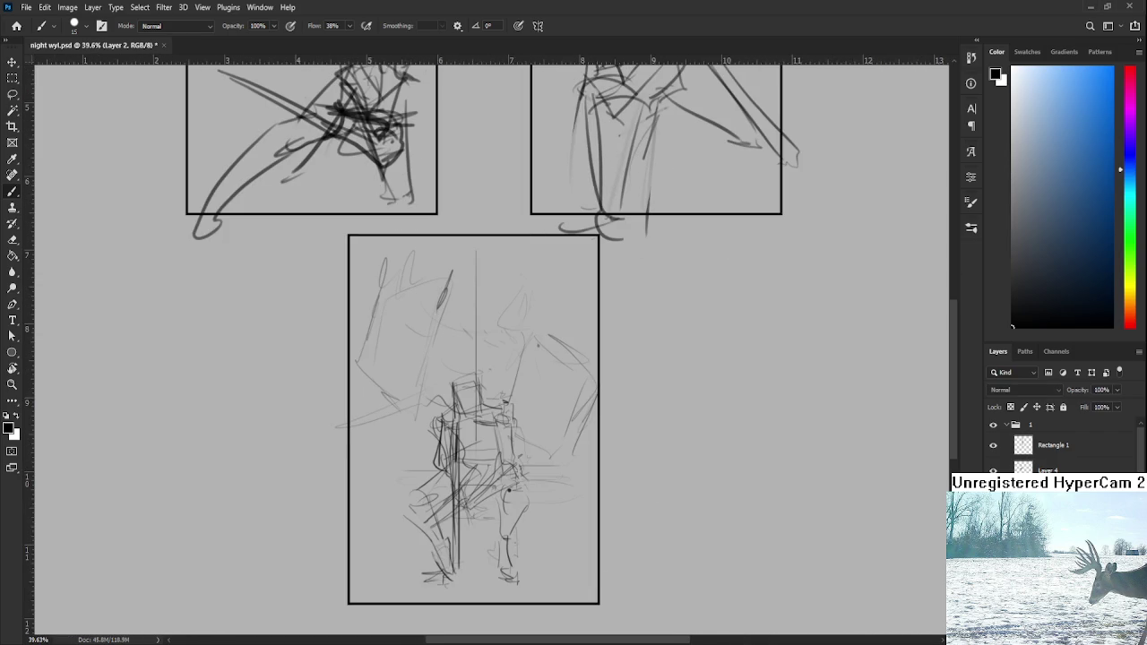
- Collapse the panel groups, hide groups 1 and 2, and select group 3
click(1006, 425)
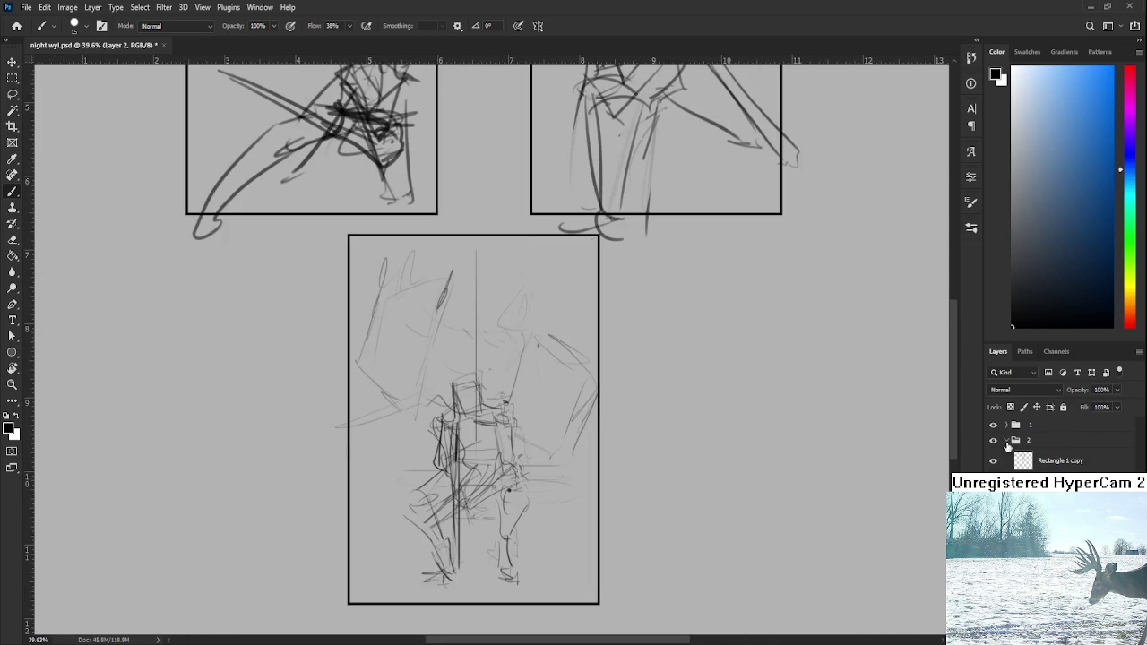
click(1007, 440)
alt+click(999, 458)
click(1007, 456)
click(1039, 456)
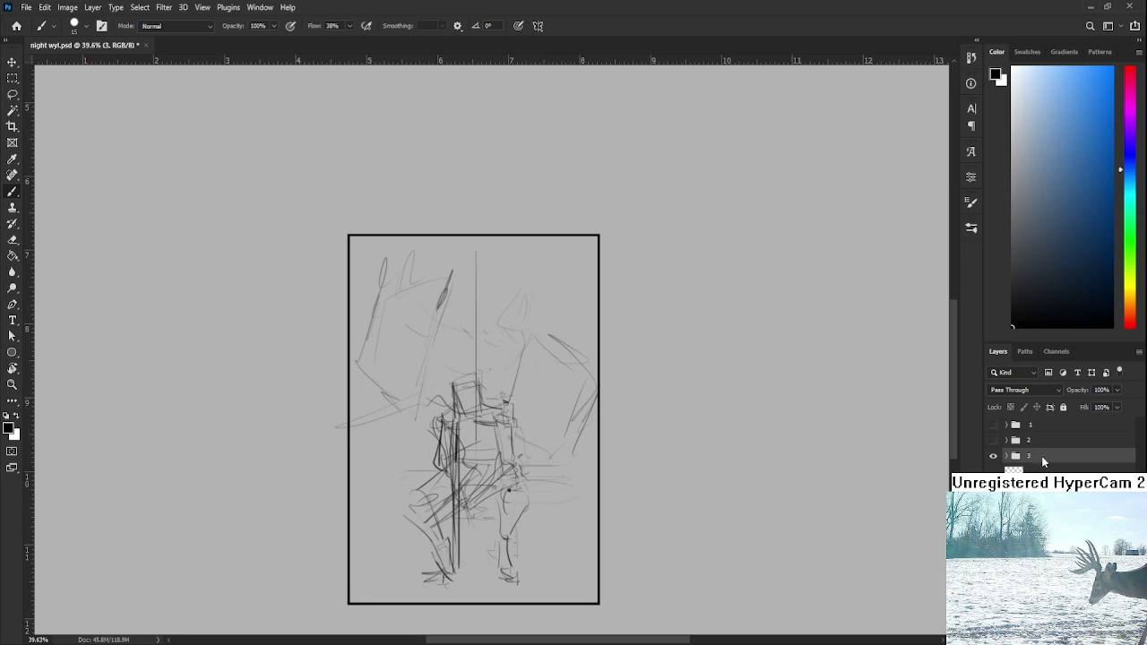
drag(520, 231, 532, 275)
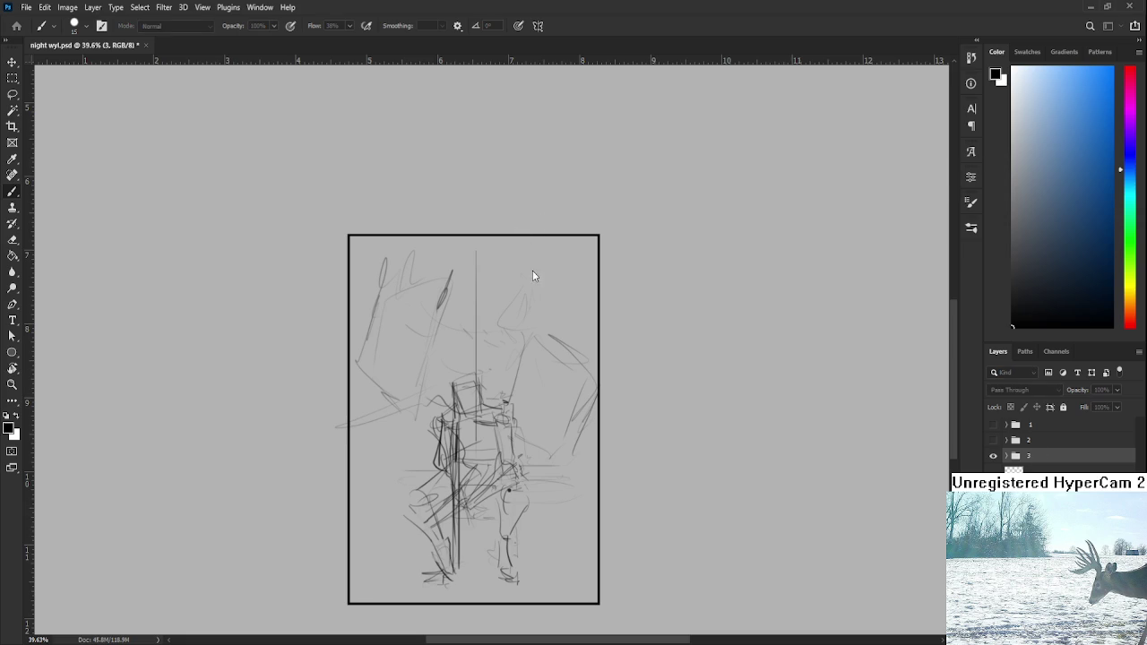
- Duplicate group 3 as '3 copy' and move it to the top of the layer stack
key(ctrl+j)
click(993, 471)
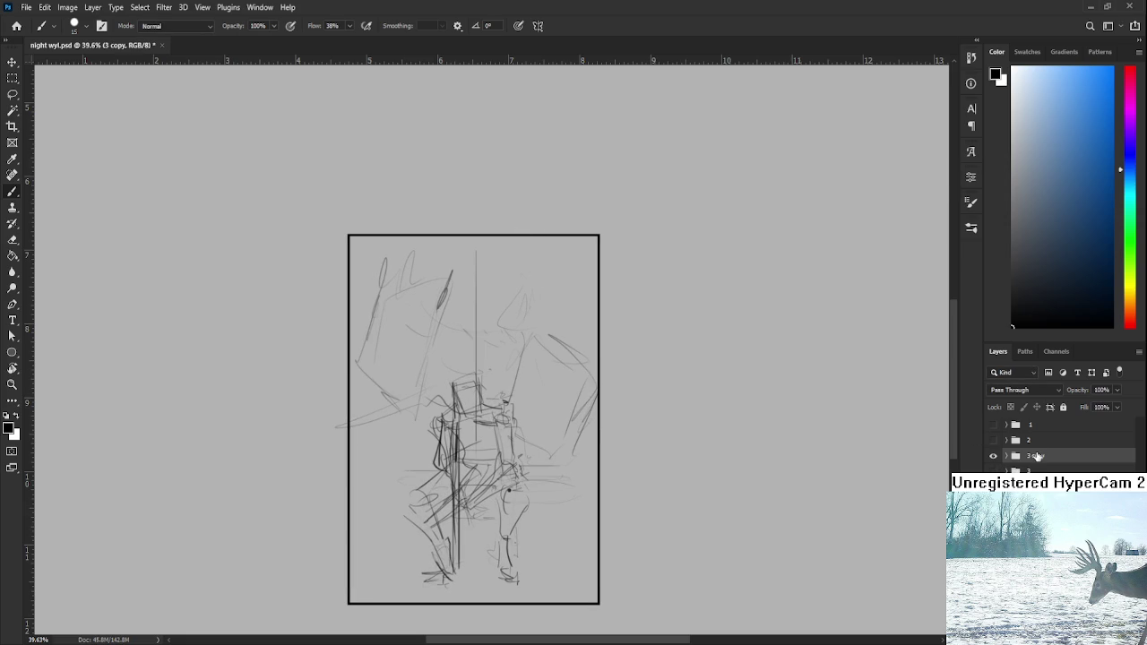
drag(1035, 457, 1034, 419)
scroll(351, 383, down, 2)
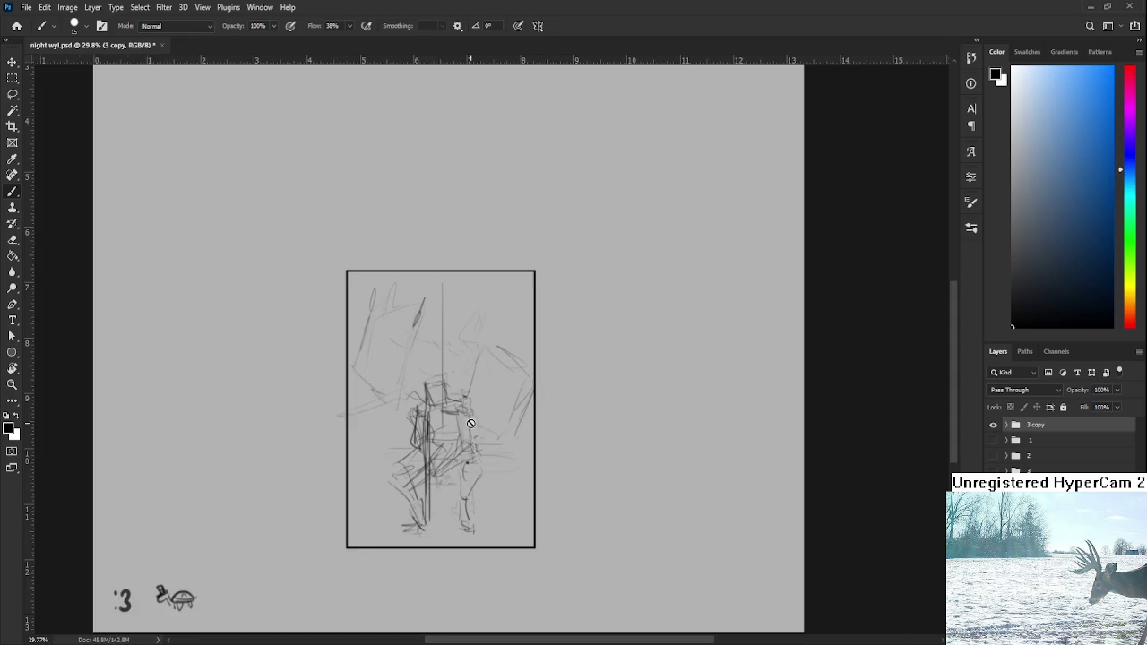
scroll(466, 427, down, 1)
- Scale the '3 copy' panel up to about 125% and shift it up and left on the page
key(ctrl+t)
drag(466, 427, 471, 305)
drag(520, 404, 594, 525)
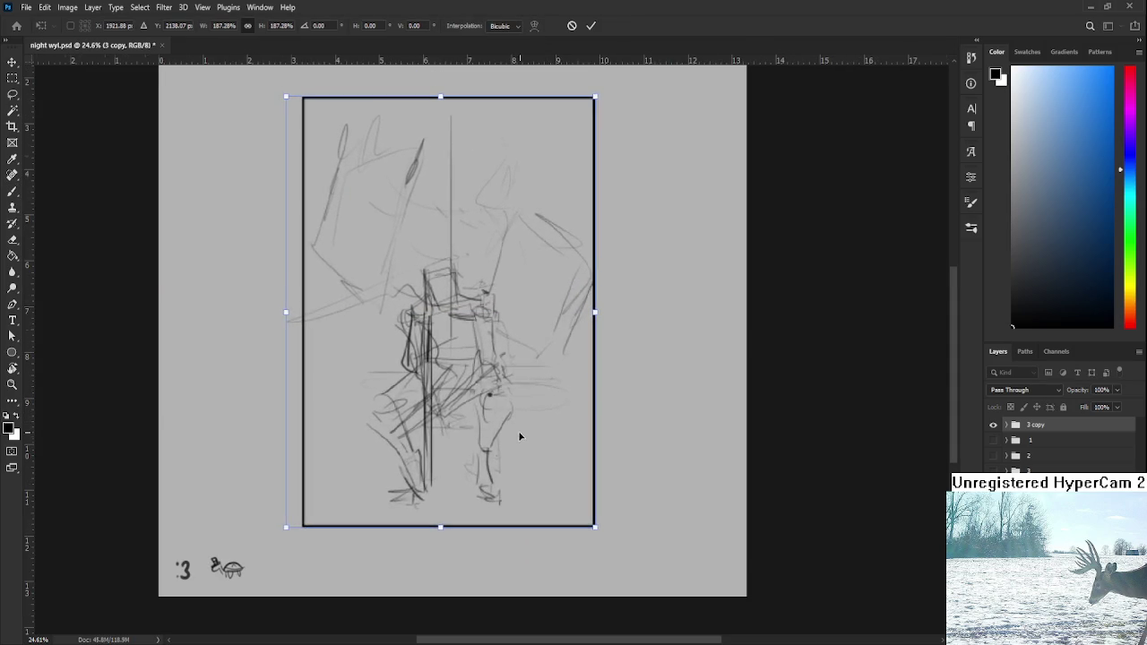
scroll(492, 435, down, 1)
drag(492, 434, 481, 414)
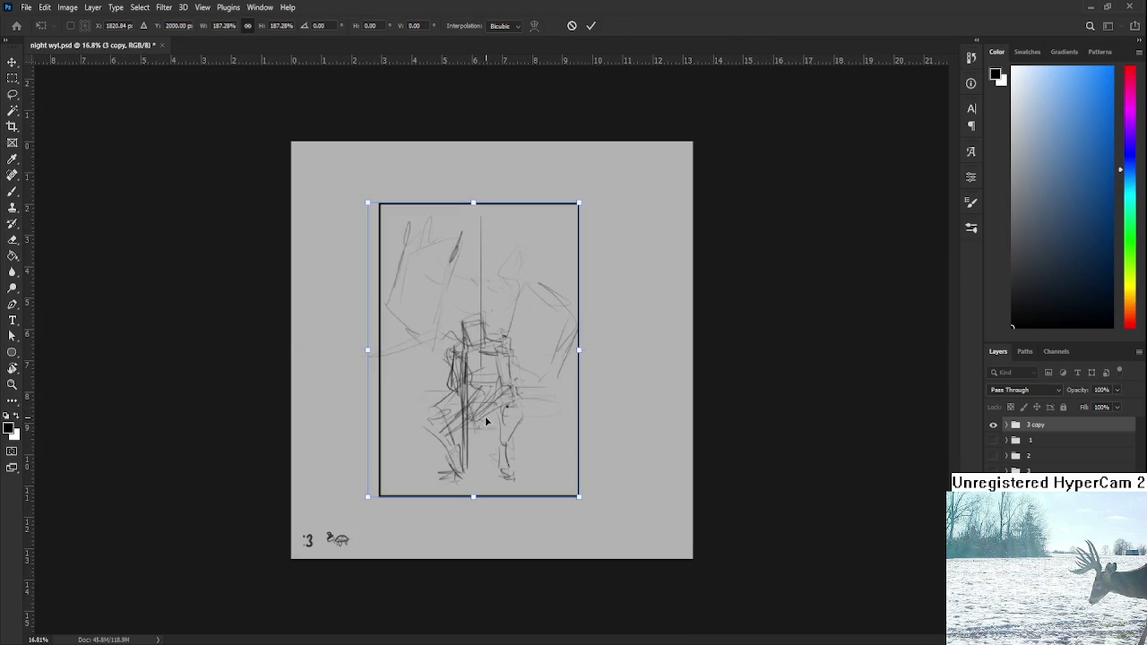
key(Return)
key(b)
scroll(489, 409, up, 1)
key(ctrl+t)
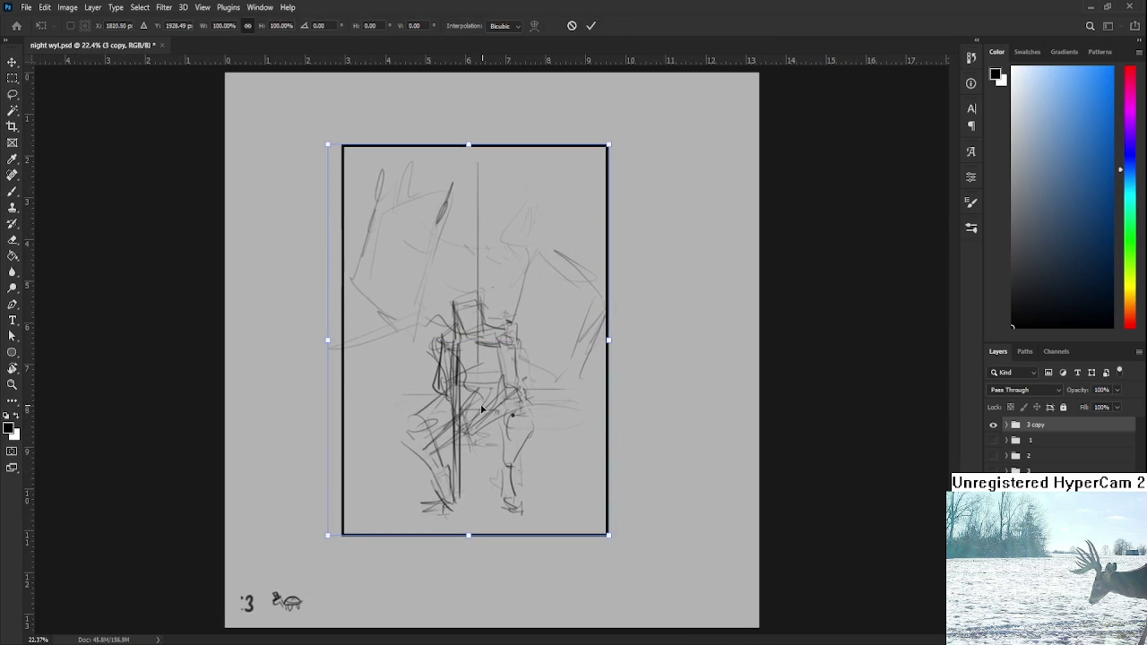
key(Return)
key(b)
scroll(480, 430, up, 2)
scroll(476, 435, down, 1)
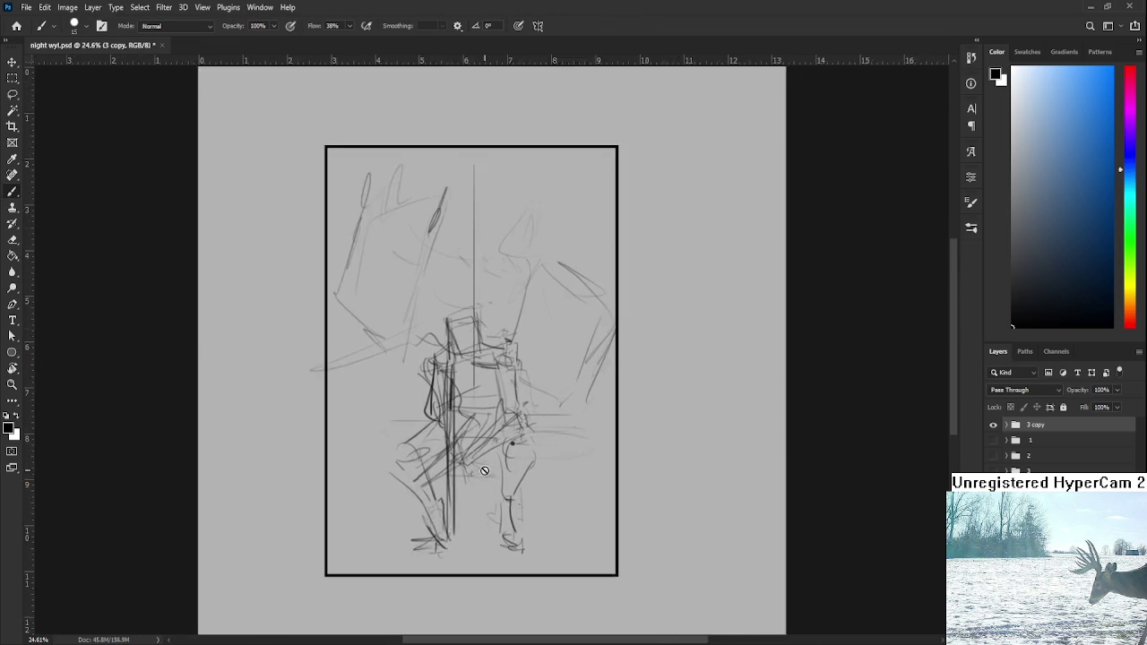
- Lower the Layer 2 sketch to 41% opacity and add a new empty layer above it
click(1006, 424)
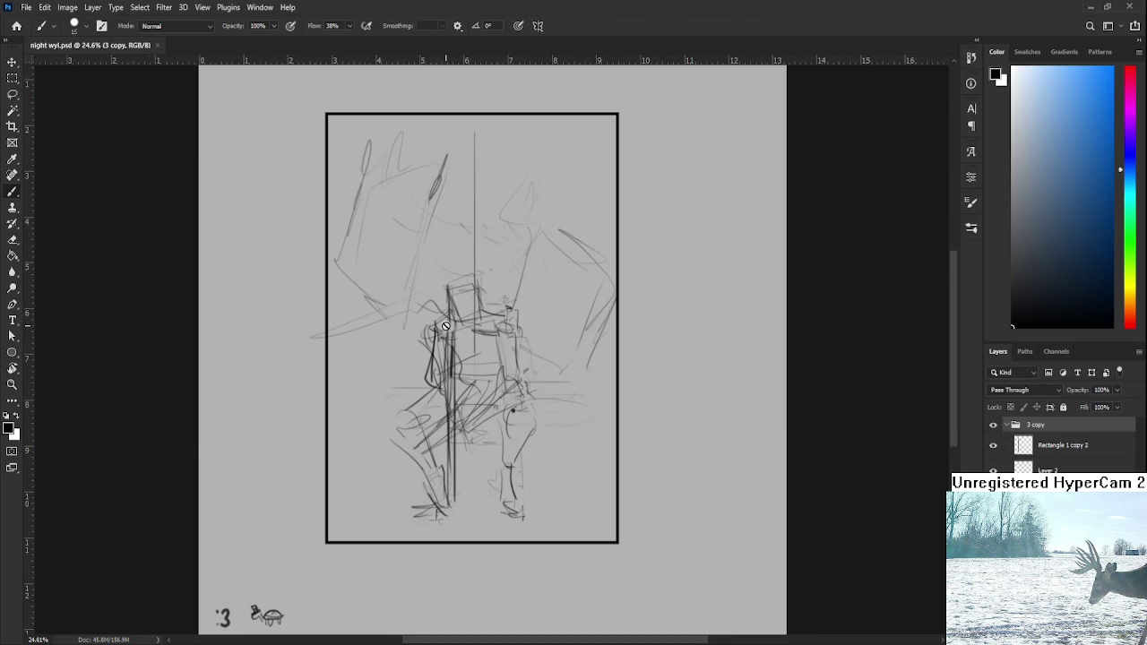
scroll(480, 361, up, 1)
drag(479, 362, 470, 387)
click(1057, 465)
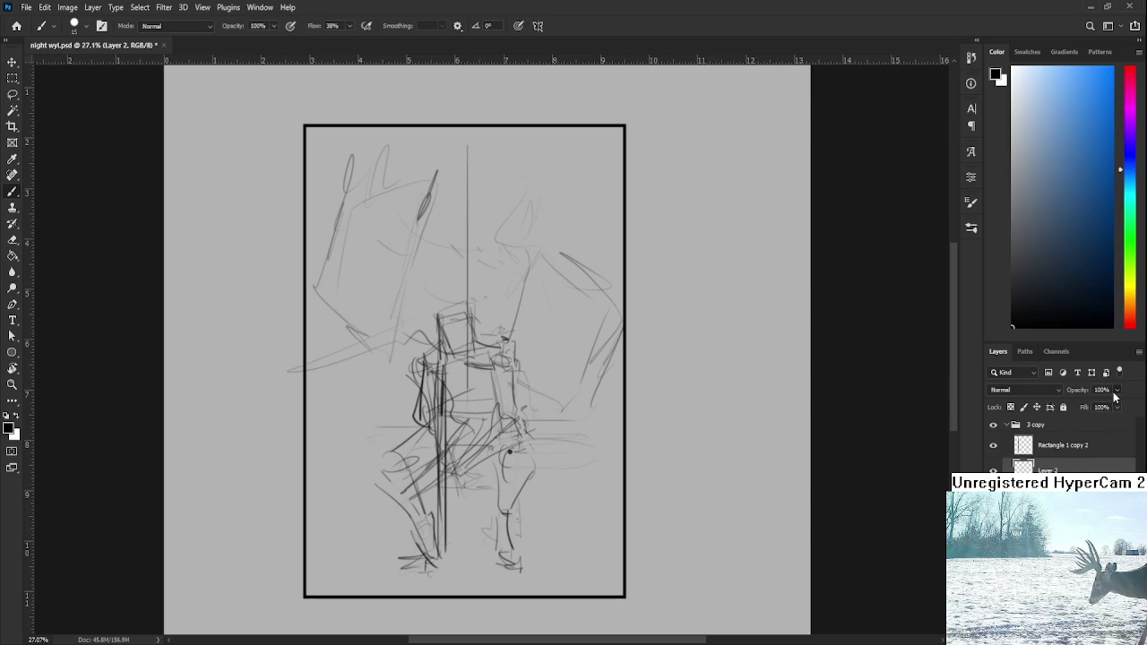
drag(1097, 404, 1085, 404)
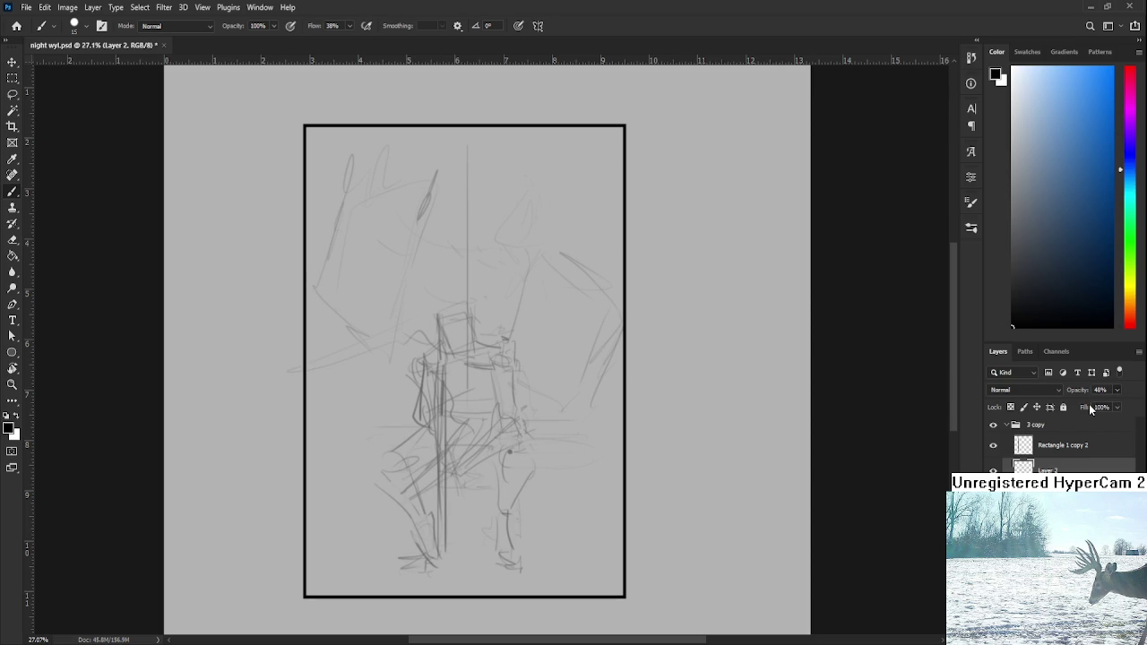
key(ctrl+shift+alt+n)
scroll(441, 331, up, 3)
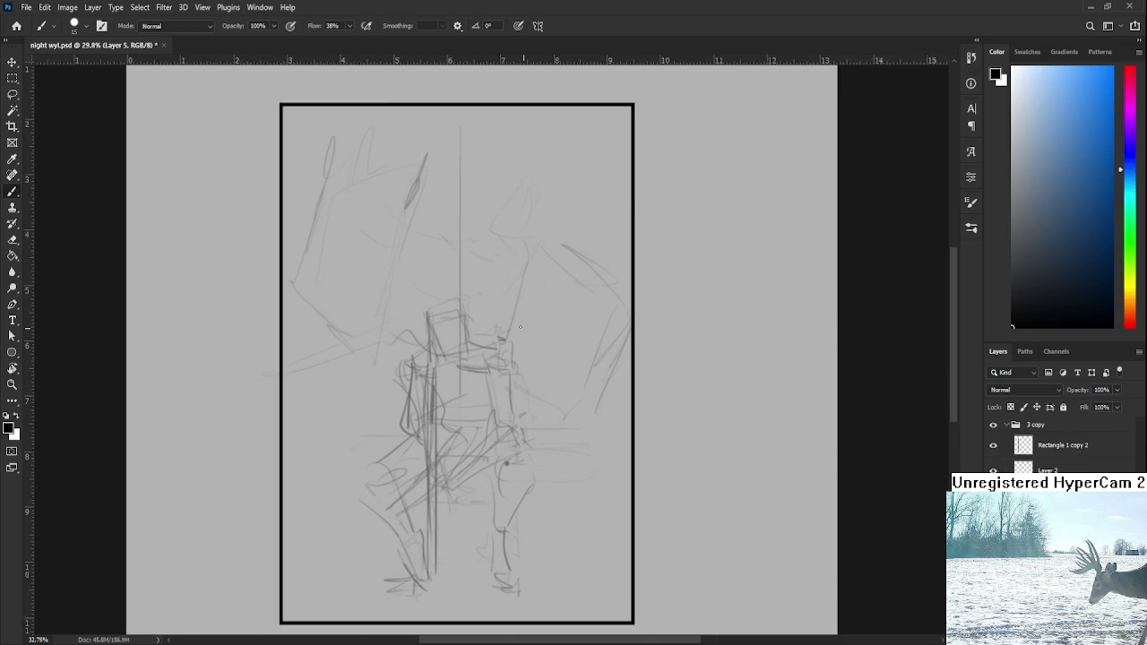
- Lasso around the seated figure, refining the left edge, foot and right side
key(l)
mouse_move(396, 362)
mouse_down()
mouse_move(401, 556)
mouse_move(529, 490)
mouse_up()
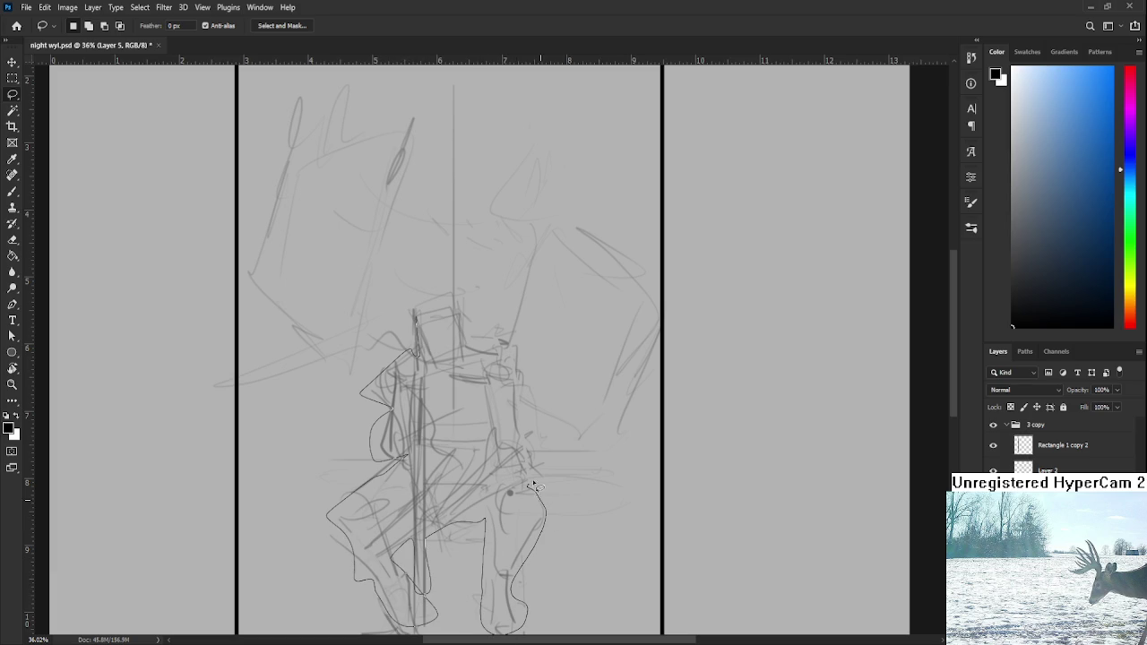
drag(529, 490, 409, 302)
drag(401, 448, 416, 344)
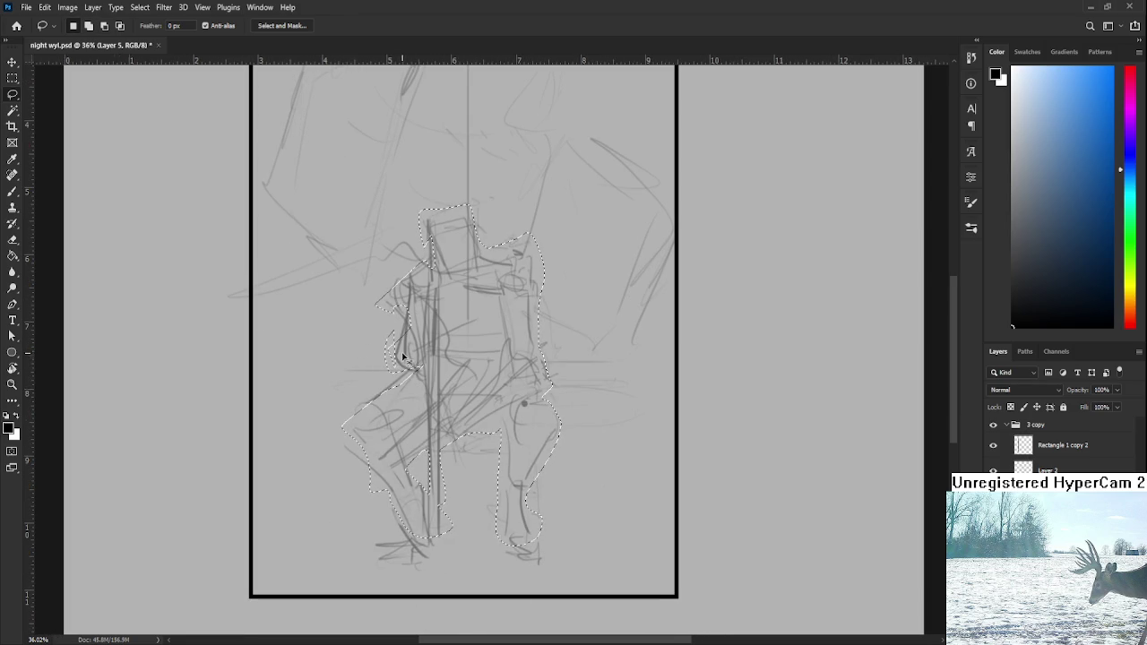
mouse_move(403, 359)
mouse_down()
mouse_move(356, 439)
mouse_move(401, 467)
mouse_move(400, 514)
mouse_move(428, 572)
mouse_up()
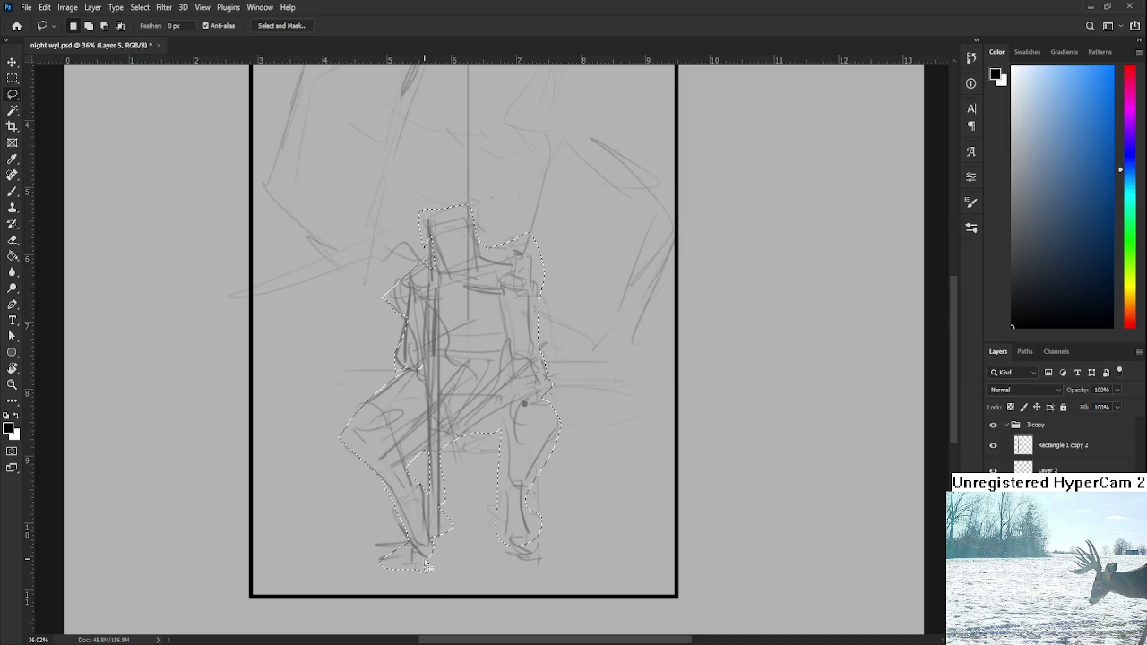
drag(427, 572, 502, 434)
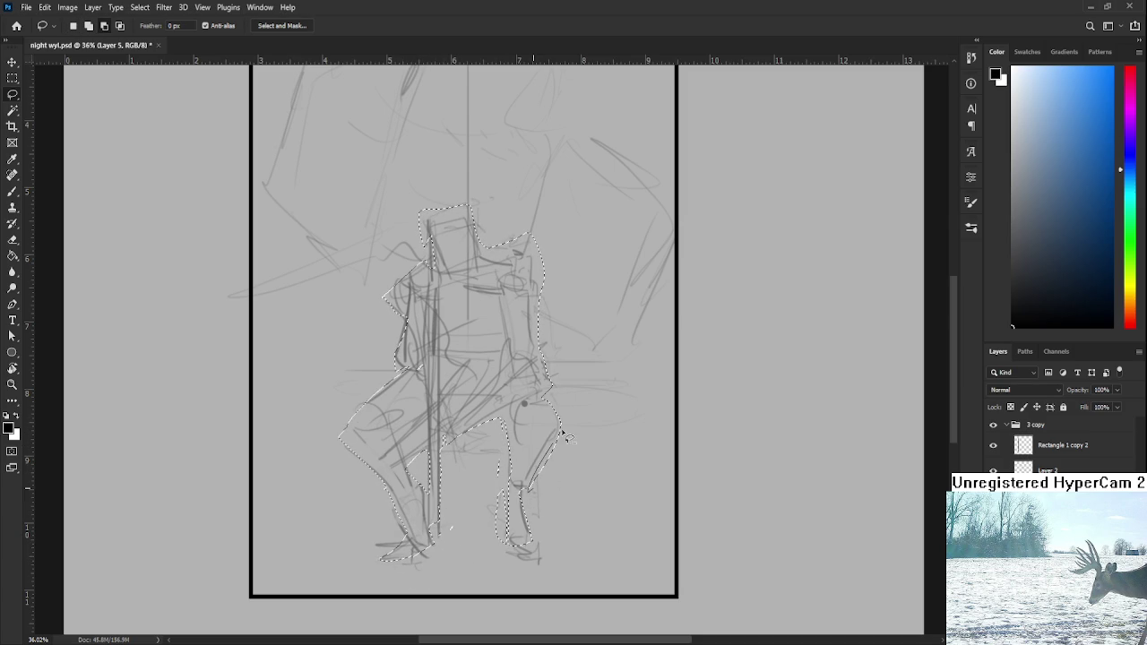
scroll(548, 448, up, 2)
mouse_move(548, 484)
mouse_down()
mouse_move(557, 402)
mouse_move(539, 390)
mouse_move(527, 304)
mouse_move(439, 300)
mouse_move(404, 327)
mouse_move(422, 307)
mouse_move(512, 320)
mouse_move(525, 341)
mouse_move(475, 321)
mouse_up()
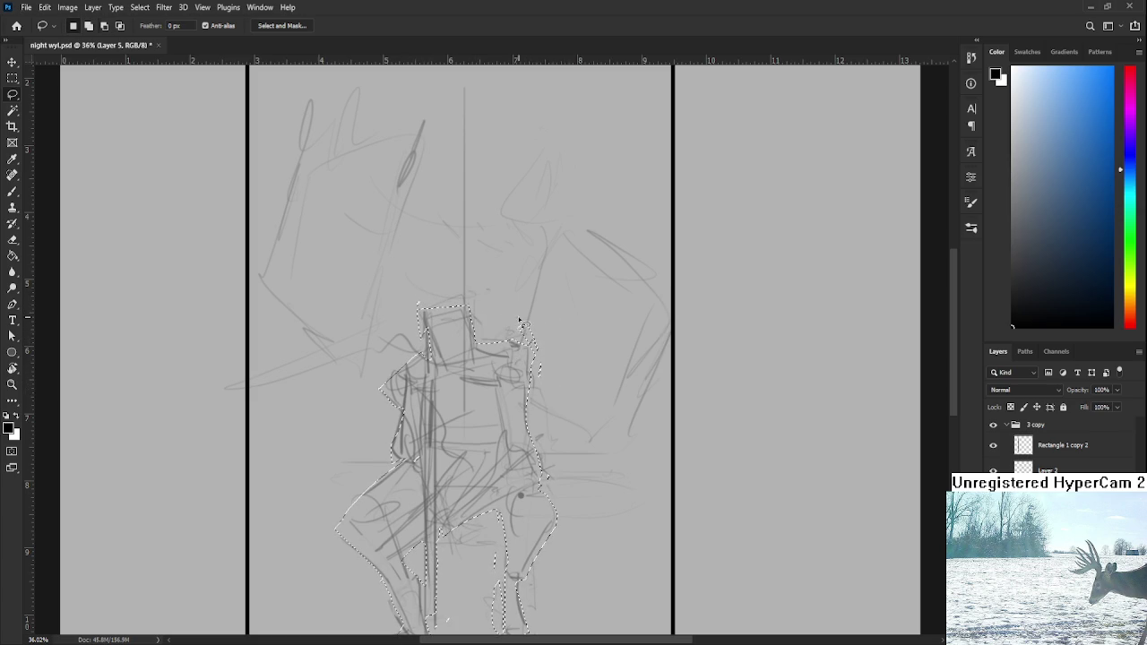
scroll(538, 359, down, 1)
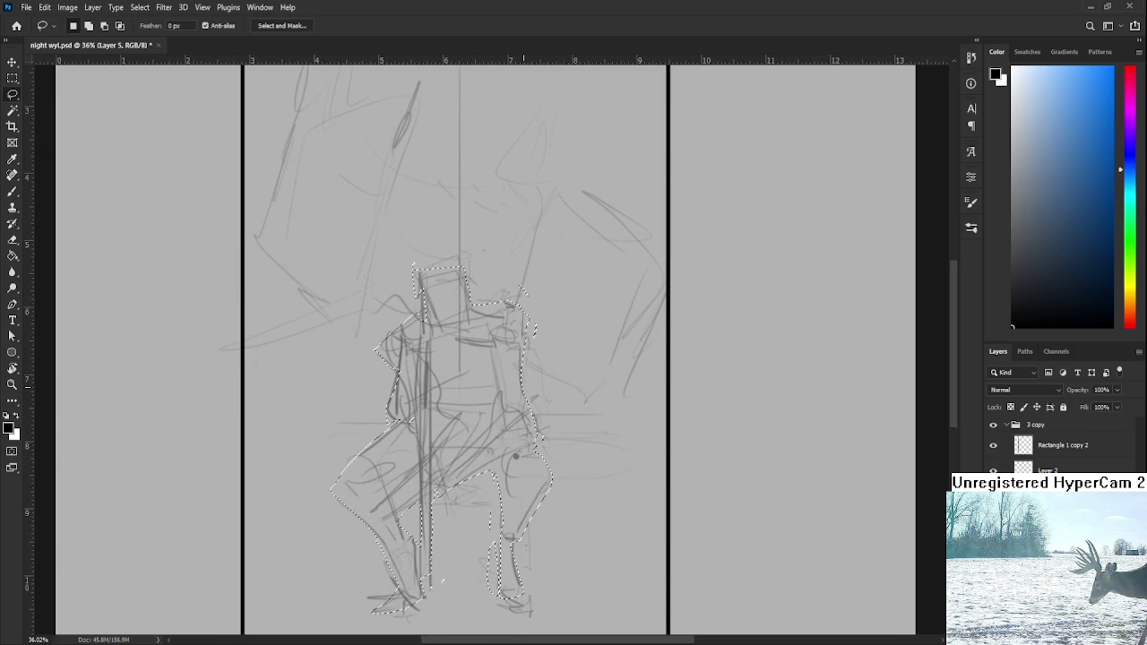
scroll(525, 390, up, 2)
scroll(525, 391, up, 1)
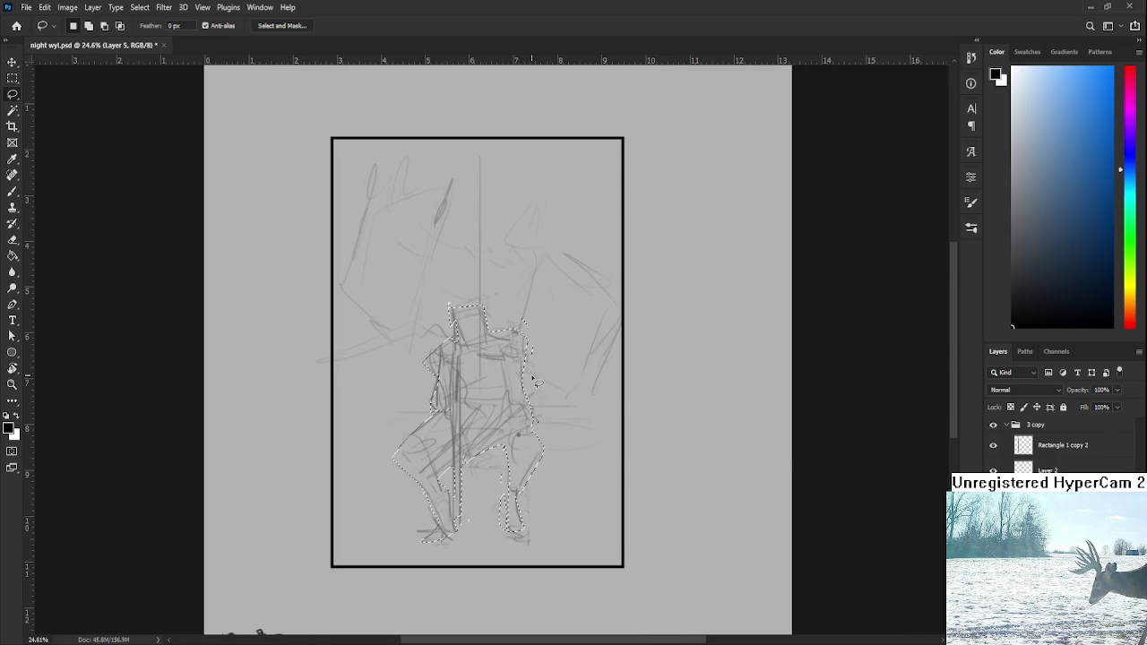
key(ctrl+d)
- Zoom in and out around the enlarged panel to review the faint seated figure
scroll(487, 416, up, 1)
scroll(515, 422, down, 1)
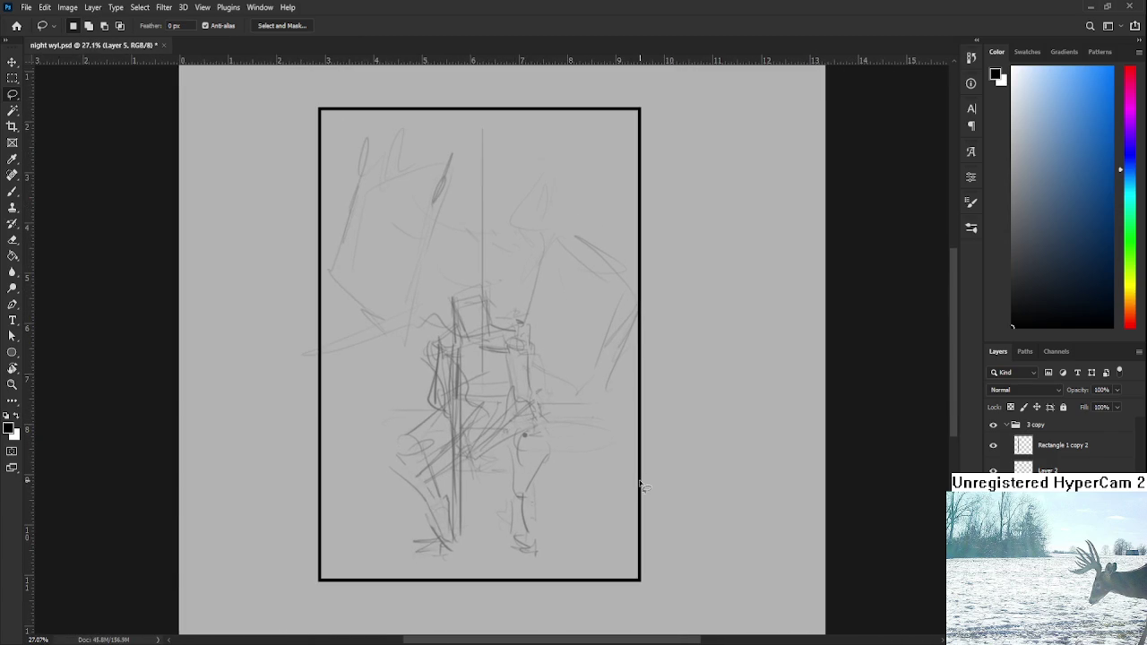
scroll(535, 456, up, 1)
scroll(534, 451, down, 1)
scroll(534, 451, down, 2)
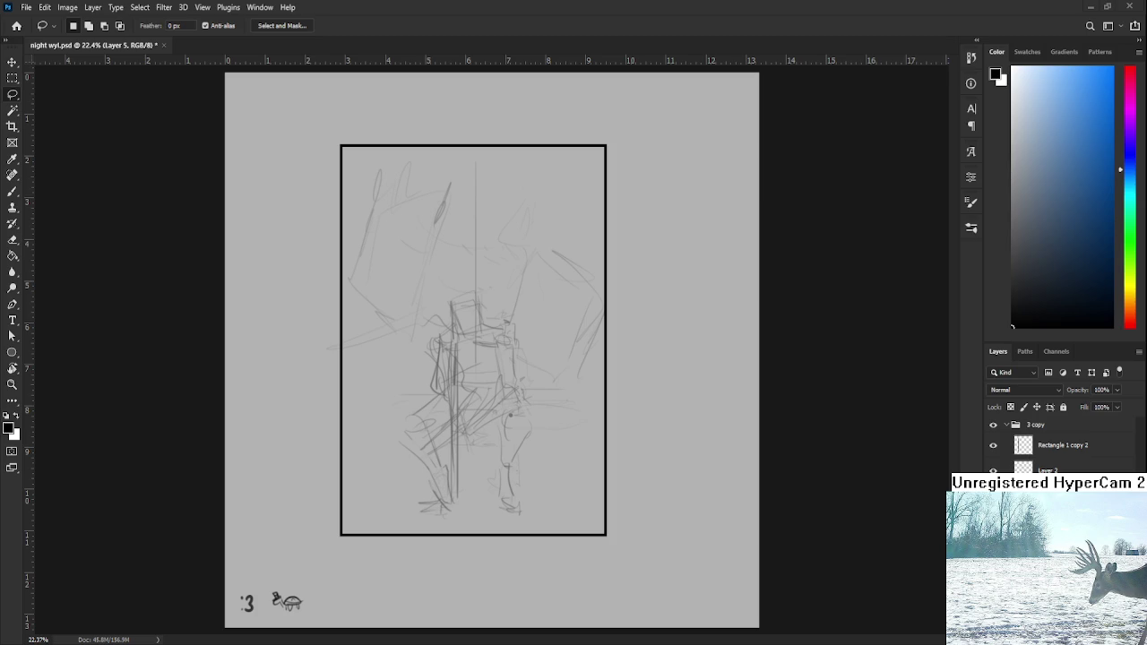
scroll(452, 397, up, 1)
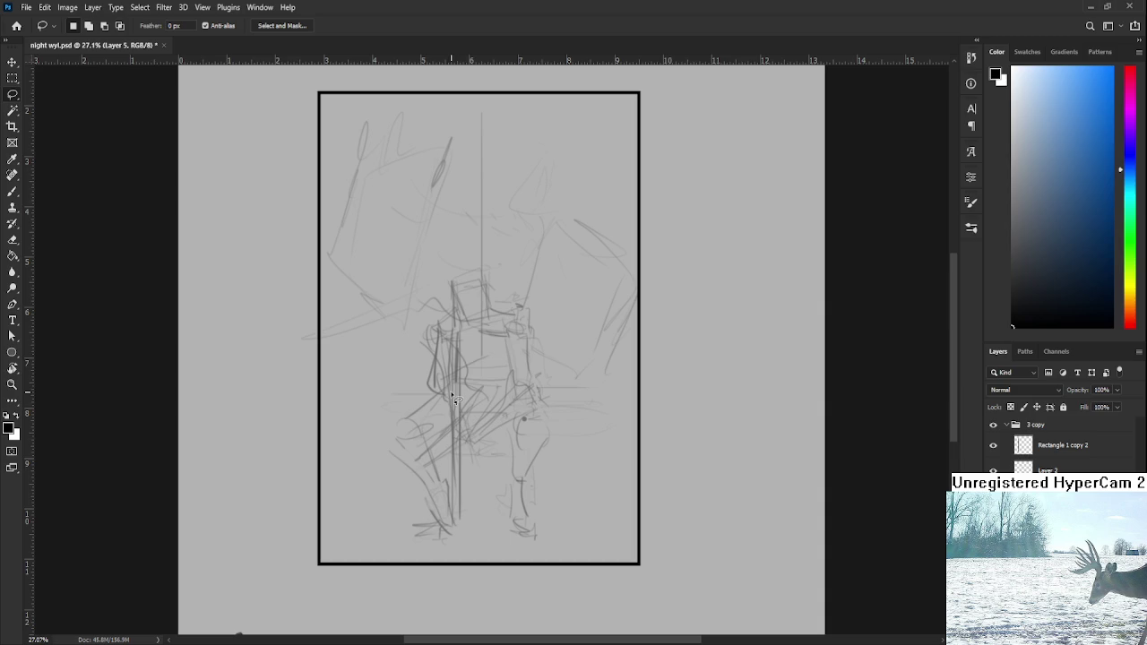
- Duplicate the Layer 2 sketch layer
key(e)
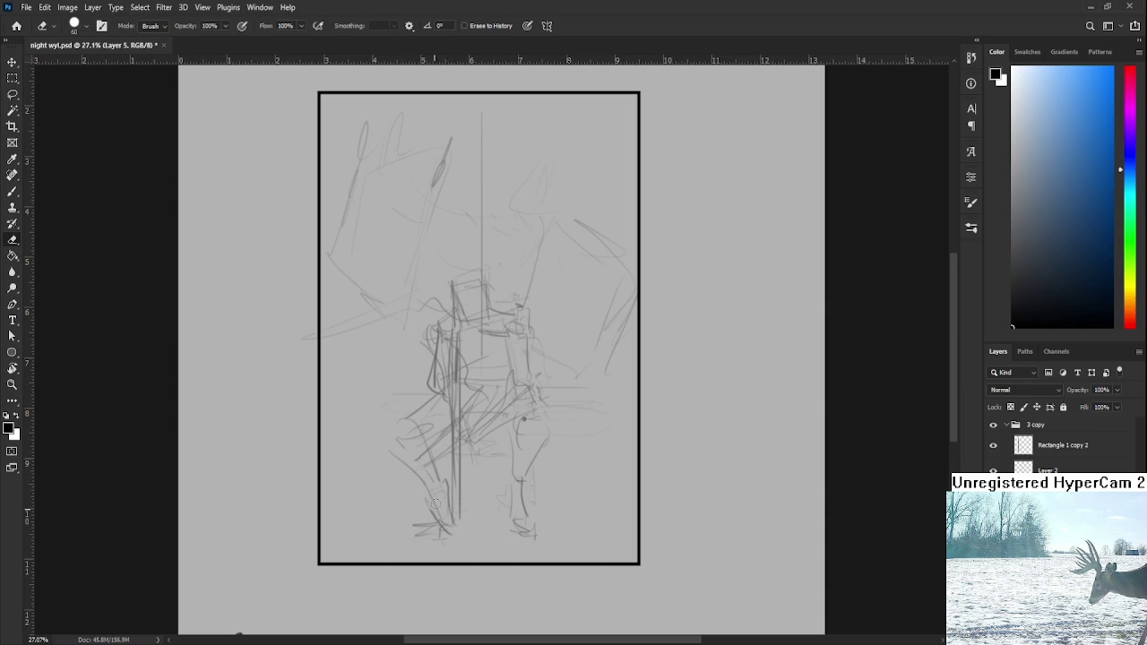
click(1062, 466)
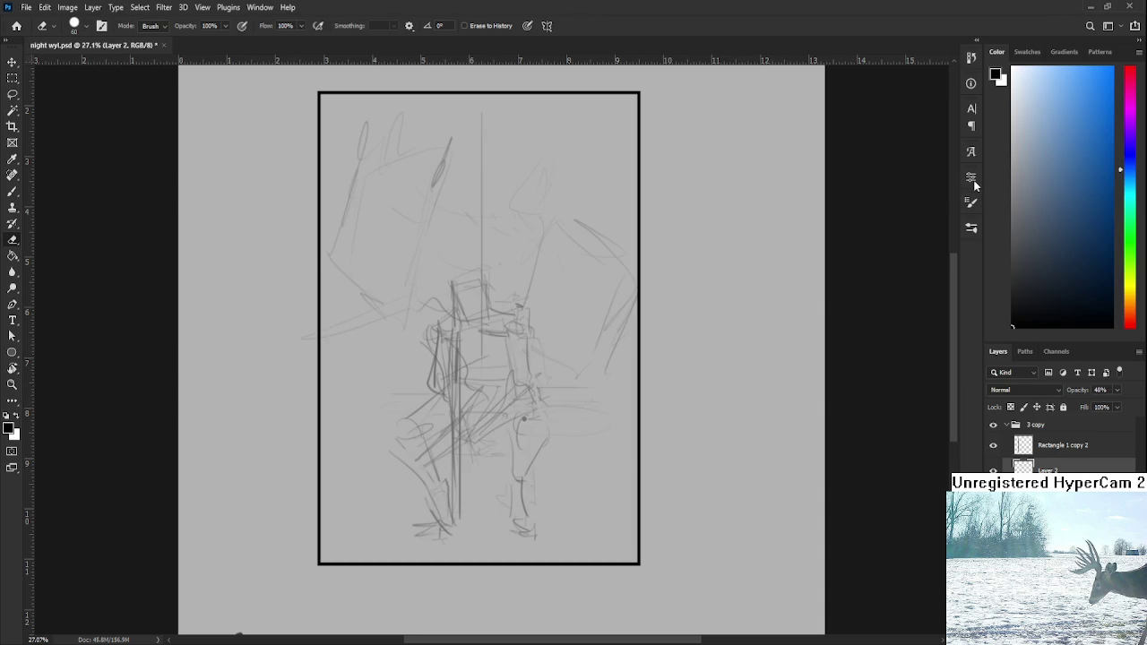
drag(602, 217, 601, 218)
key(ctrl+j)
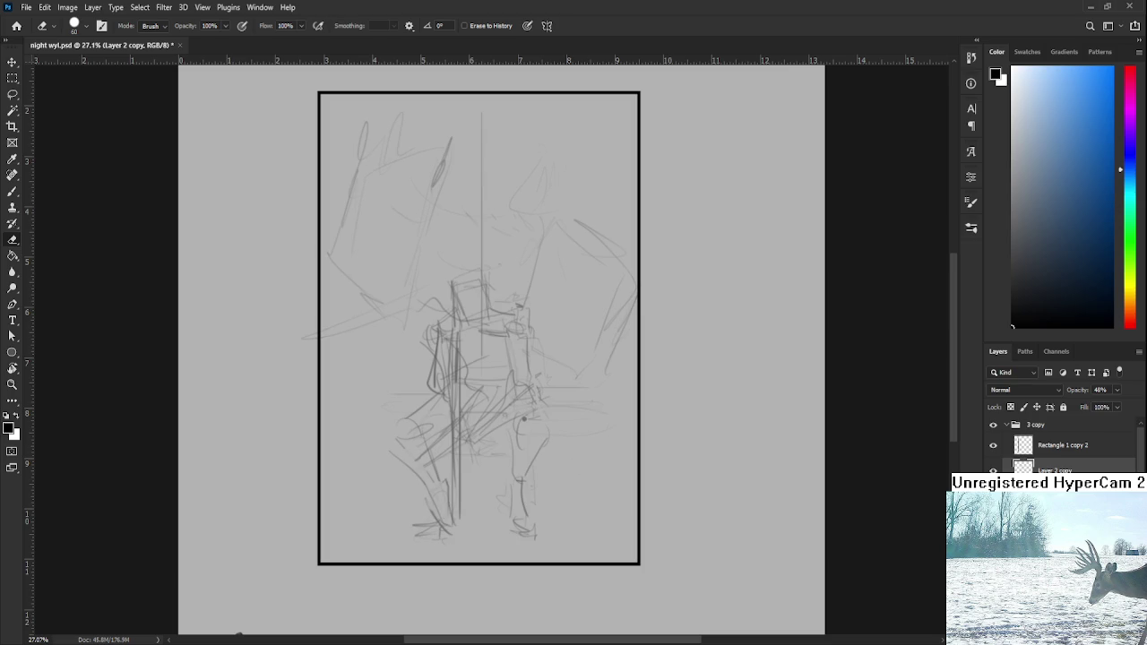
- Lasso the figure's leg strokes on the copy to clear them, then deselect
key(l)
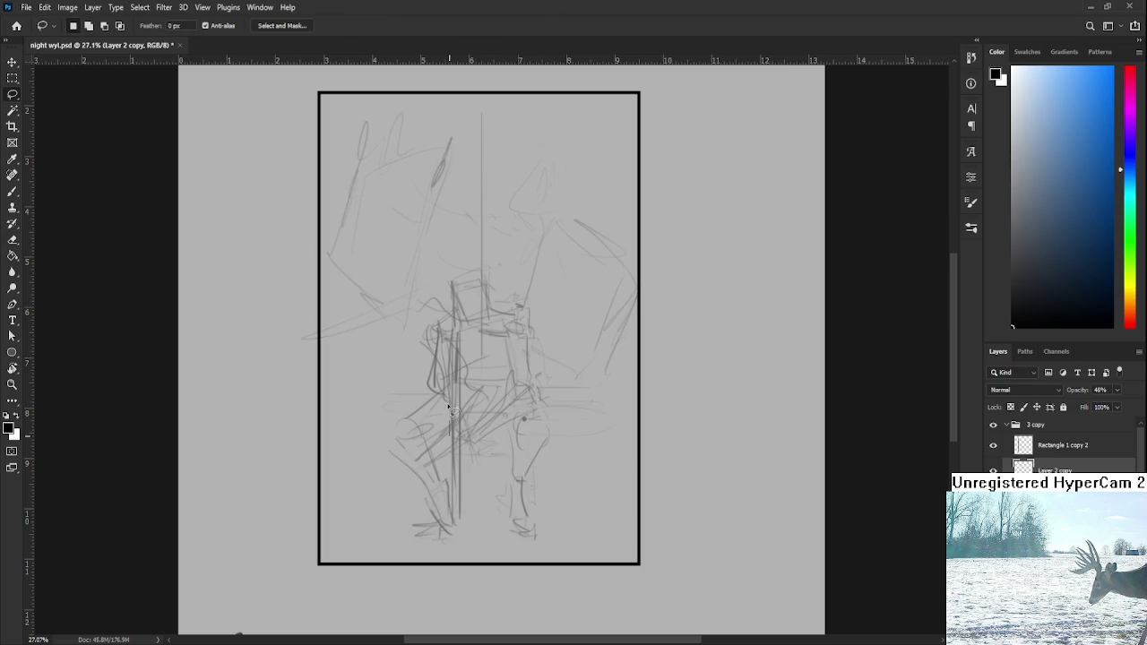
drag(453, 428, 495, 441)
key(ctrl+d)
key(b)
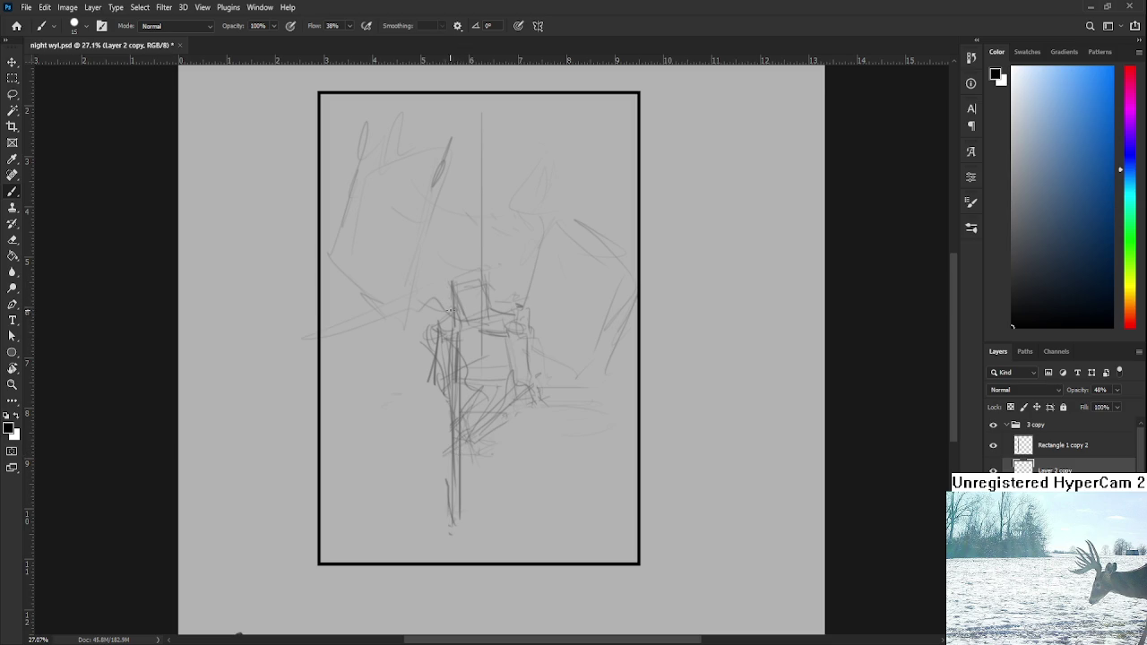
key(e)
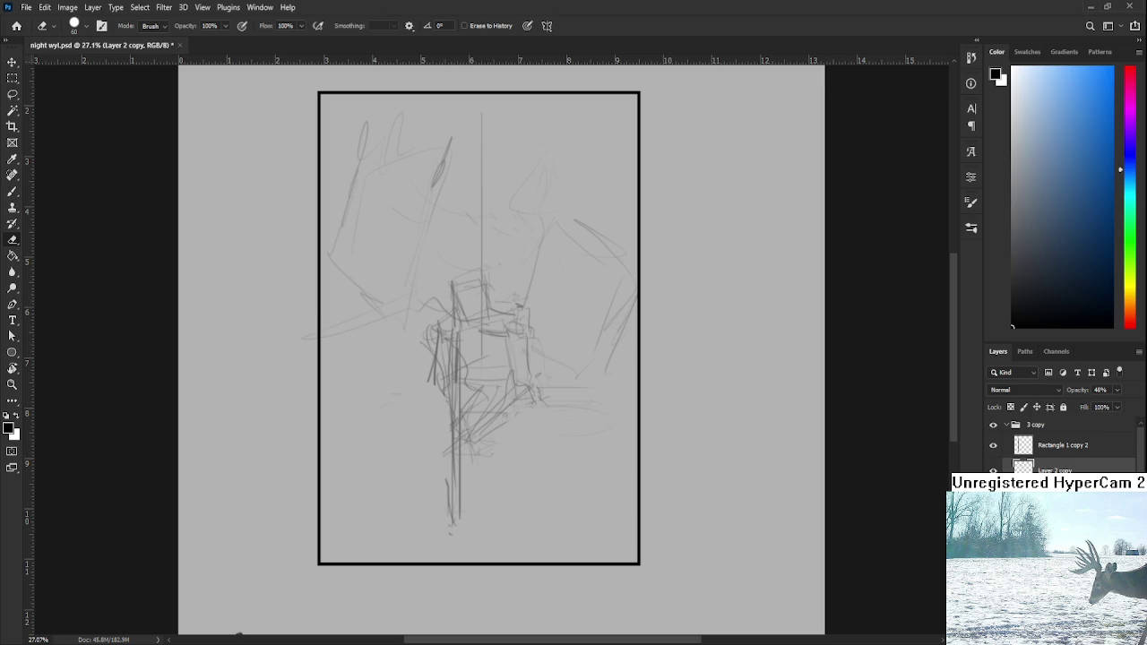
- Lasso and delete the remaining leftover strokes on the figure
key(l)
drag(446, 320, 448, 324)
key(Delete)
key(b)
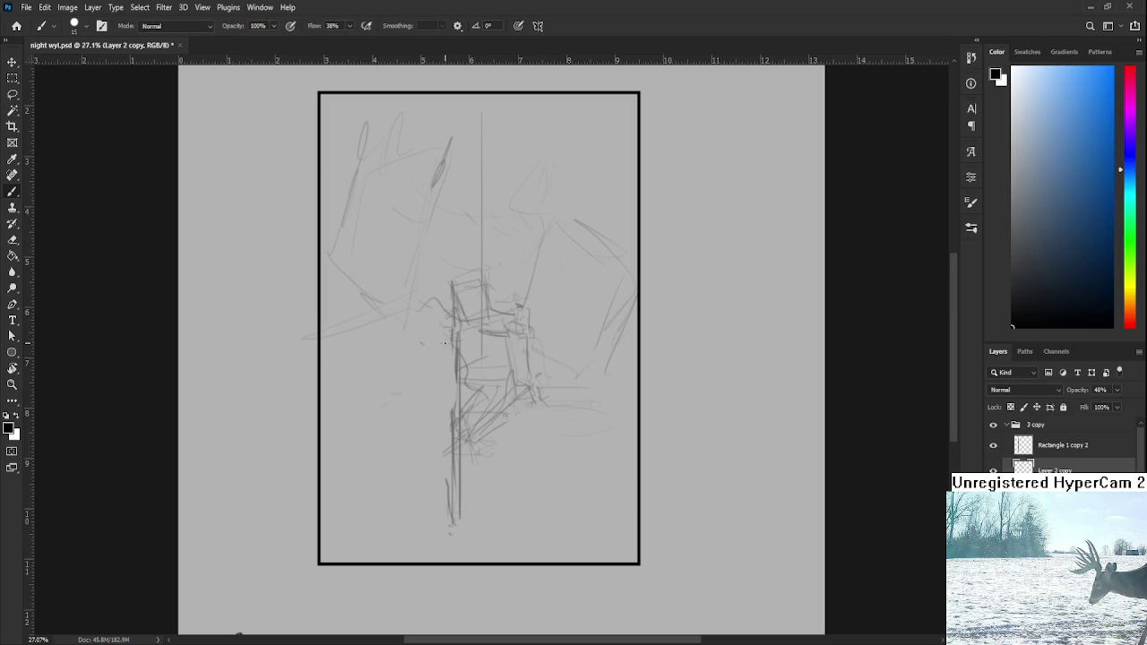
- Brush new vertical body lines, a chair-top curve and a long line through the legs
drag(440, 346, 438, 379)
mouse_move(428, 293)
mouse_down()
mouse_move(427, 351)
mouse_move(447, 357)
mouse_up()
drag(440, 292, 446, 364)
drag(438, 283, 430, 296)
drag(444, 260, 464, 430)
mouse_move(516, 386)
mouse_down()
mouse_move(473, 432)
mouse_move(529, 388)
mouse_move(479, 411)
mouse_up()
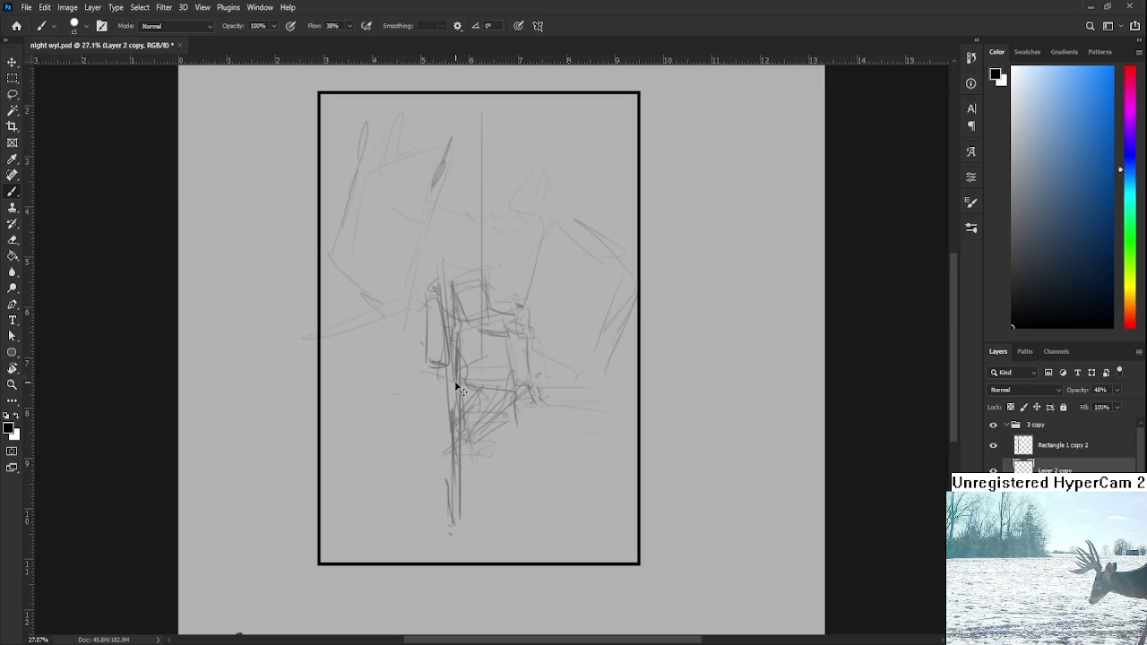
- Sketch the left leg from knee down-left to a triangular foot near the panel bottom
drag(414, 372, 407, 396)
drag(407, 397, 451, 422)
drag(414, 379, 384, 397)
mouse_move(386, 394)
mouse_down()
mouse_move(358, 449)
mouse_move(375, 469)
mouse_up()
key(ctrl+z)
drag(415, 382, 390, 444)
key(ctrl+z)
key(ctrl+z)
mouse_move(402, 386)
mouse_down()
mouse_move(428, 377)
mouse_move(369, 473)
mouse_up()
key(ctrl+z)
mouse_move(376, 455)
mouse_down()
mouse_move(361, 494)
mouse_move(389, 490)
mouse_move(394, 508)
mouse_up()
drag(370, 459, 352, 504)
drag(388, 464, 406, 507)
drag(510, 396, 489, 416)
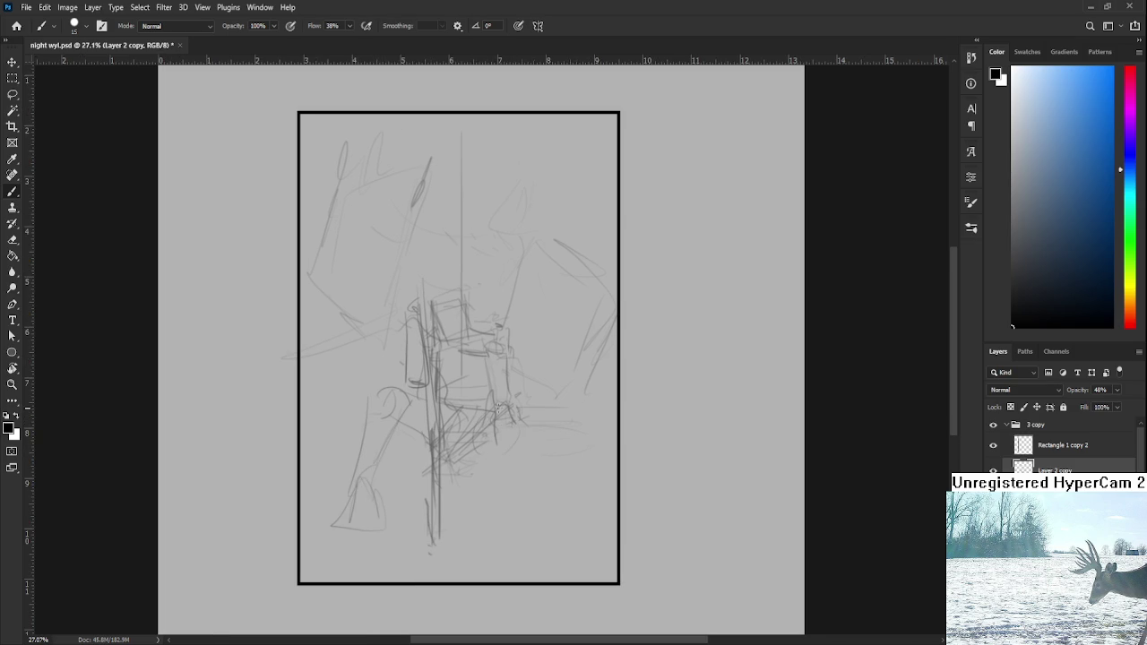
- Sketch the right leg reaching toward the staff and a scribbled ground shape below
drag(508, 410, 570, 428)
drag(473, 462, 564, 461)
drag(491, 447, 566, 435)
drag(475, 480, 579, 467)
drag(465, 475, 481, 500)
key(ctrl+z)
mouse_move(488, 512)
mouse_down()
mouse_move(472, 475)
mouse_move(580, 465)
mouse_up()
- Trim the scribble's right end and add light curved strokes beneath the figure
key(e)
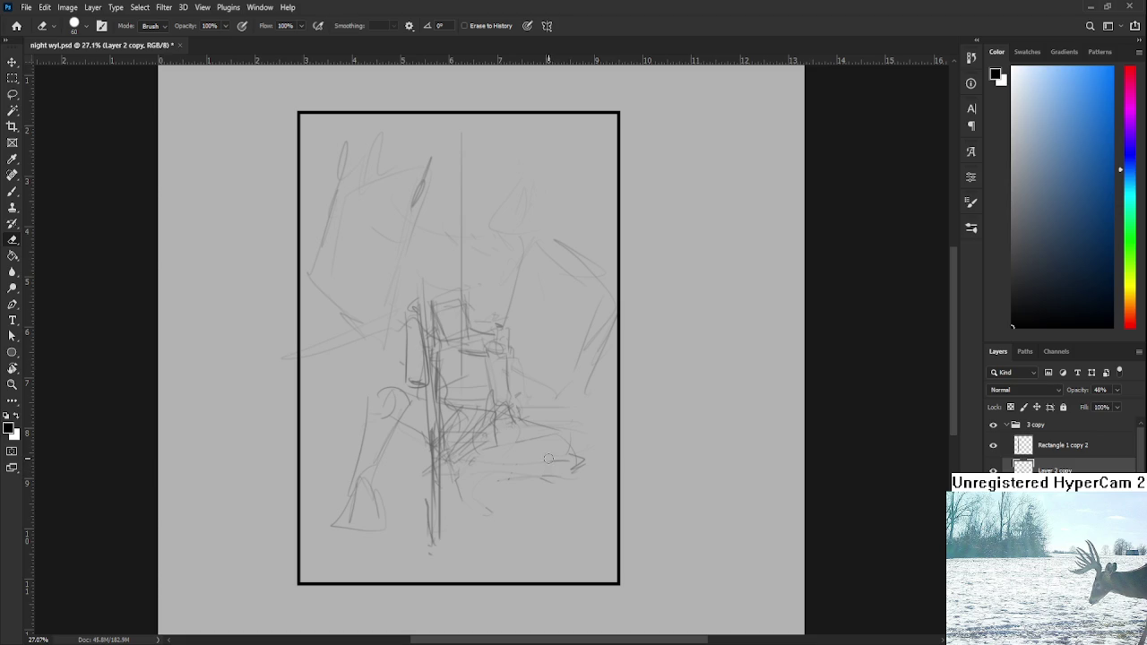
drag(569, 469, 583, 459)
key(b)
drag(548, 425, 486, 464)
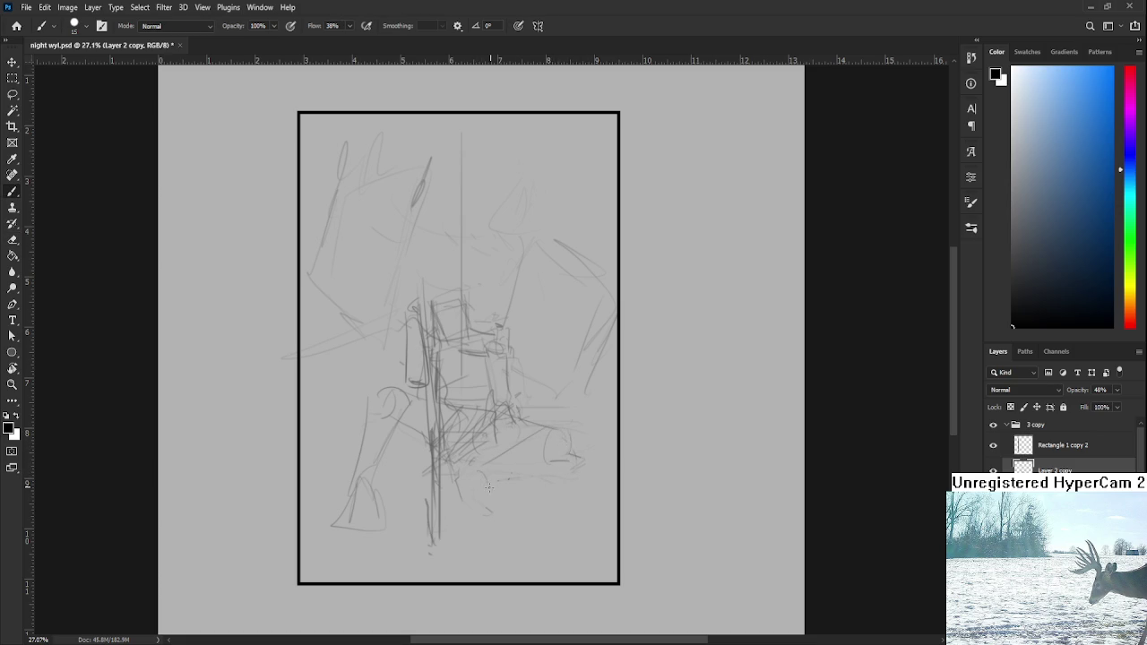
mouse_move(556, 472)
mouse_down()
mouse_move(482, 485)
mouse_move(491, 515)
mouse_up()
mouse_move(477, 466)
mouse_down()
mouse_move(469, 528)
mouse_move(478, 510)
mouse_up()
- Redraw the lower legs with diagonal strokes and erase the old left-leg lines
drag(432, 403, 437, 542)
drag(433, 446, 446, 523)
drag(445, 475, 455, 514)
drag(428, 473, 445, 475)
key(e)
drag(360, 426, 352, 521)
mouse_move(367, 461)
mouse_down()
mouse_move(346, 513)
mouse_move(376, 516)
mouse_up()
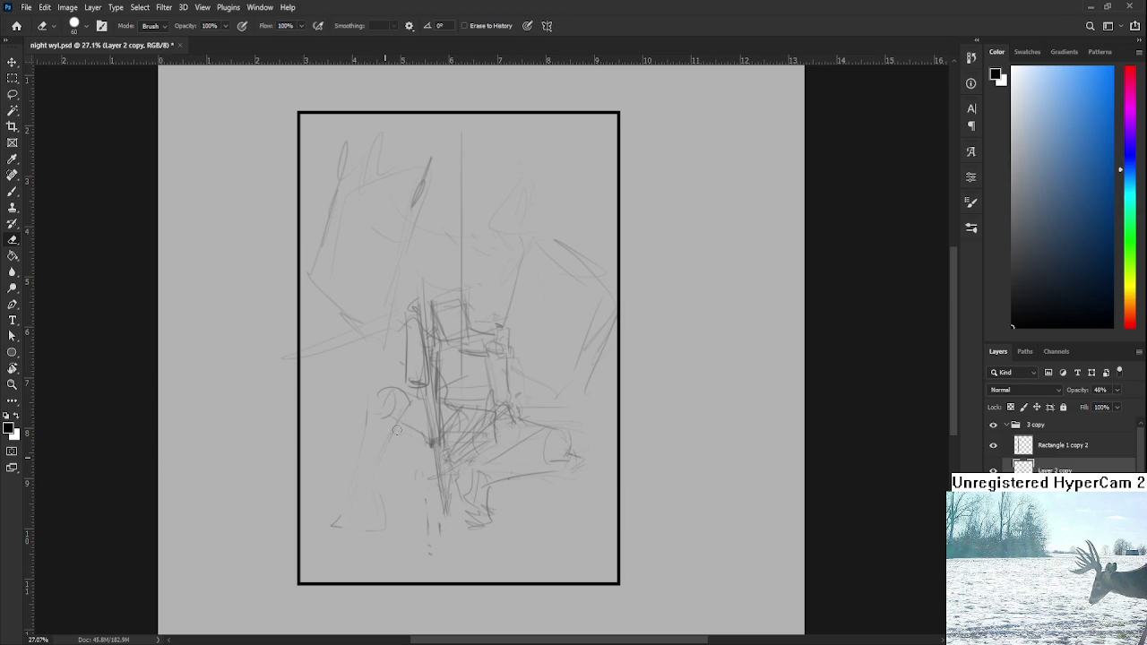
key(b)
- Redraw the left leg and its foot, then add short strokes on the right foot
drag(369, 399, 380, 486)
drag(369, 403, 349, 531)
key(ctrl+z)
mouse_move(375, 485)
mouse_down()
mouse_move(376, 537)
mouse_move(377, 516)
mouse_up()
key(ctrl+z)
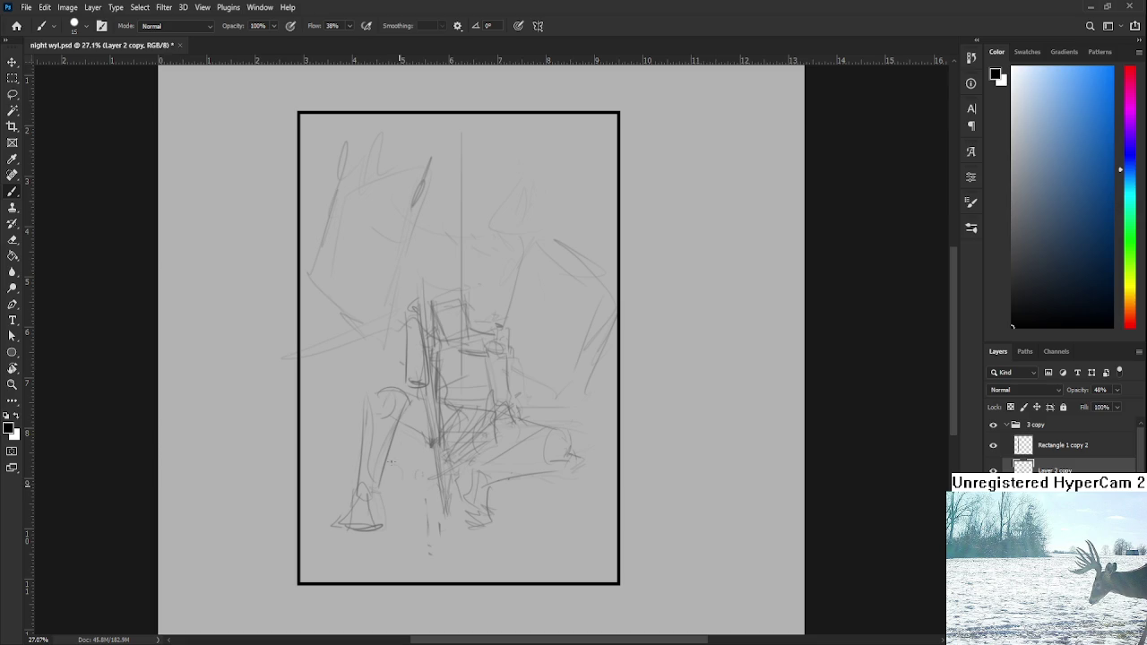
mouse_move(433, 460)
mouse_down()
mouse_move(380, 495)
mouse_move(453, 505)
mouse_move(433, 512)
mouse_up()
key(ctrl+z)
mouse_move(520, 469)
mouse_down()
mouse_move(514, 504)
mouse_move(449, 559)
mouse_up()
mouse_move(472, 513)
mouse_down()
mouse_move(453, 564)
mouse_move(492, 515)
mouse_up()
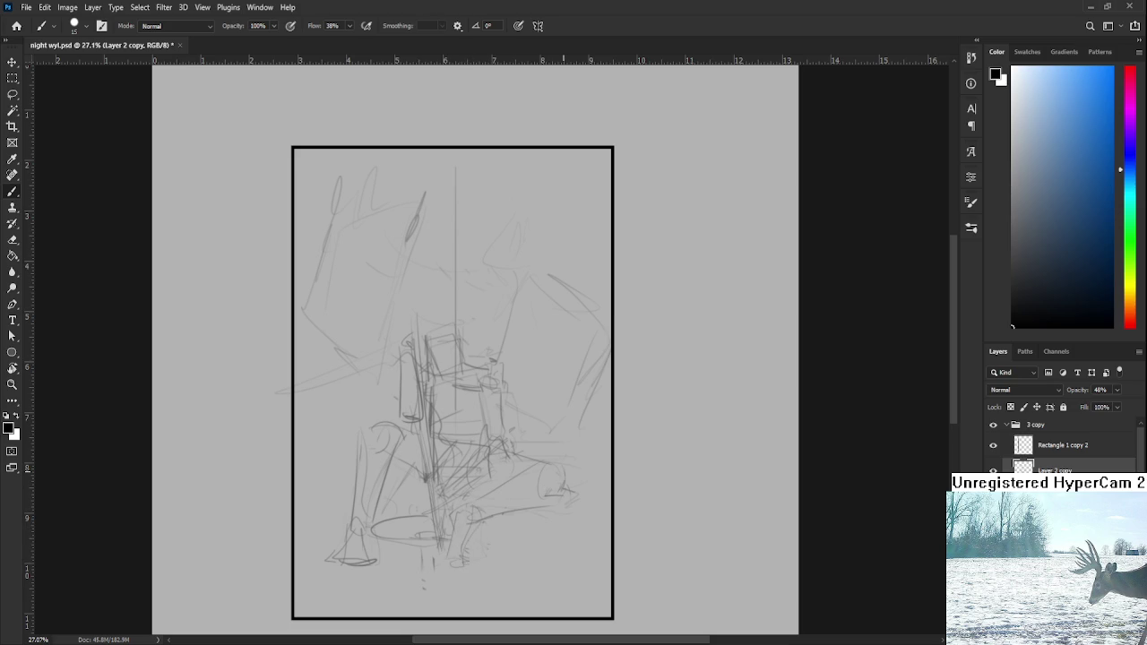
- Nudge the sketch layer slightly downward with Free Transform
key(ctrl+t)
drag(510, 416, 506, 429)
key(Return)
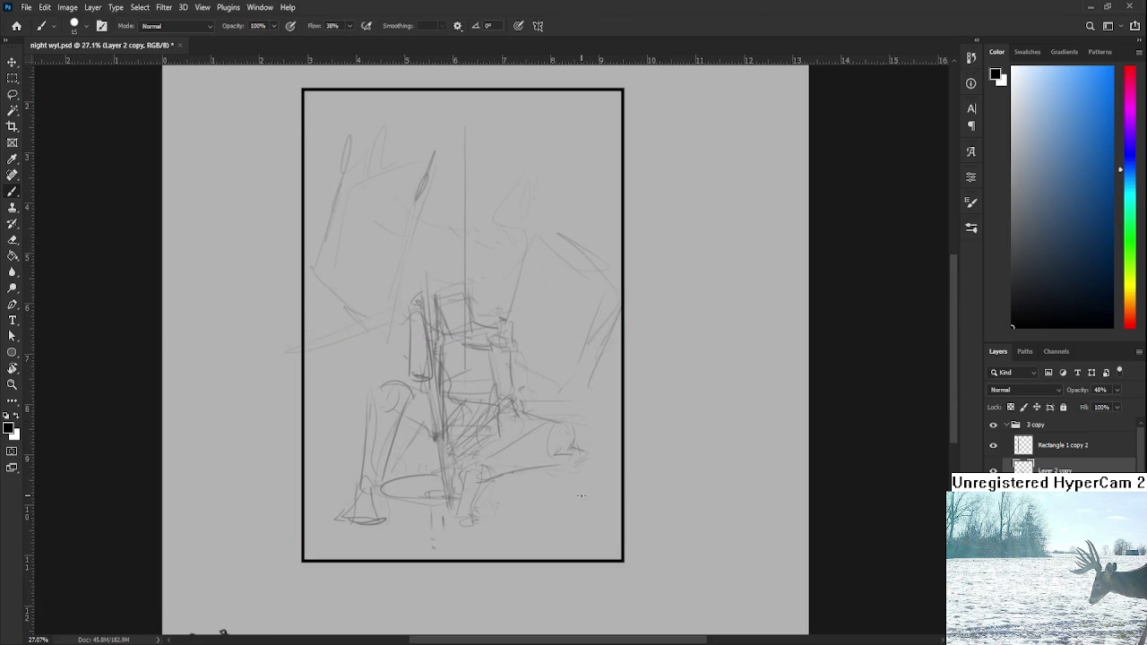
- Fade the lower-left lines and add diagonal strokes in the lower middle beside the chair
key(e)
drag(359, 400, 376, 519)
key(b)
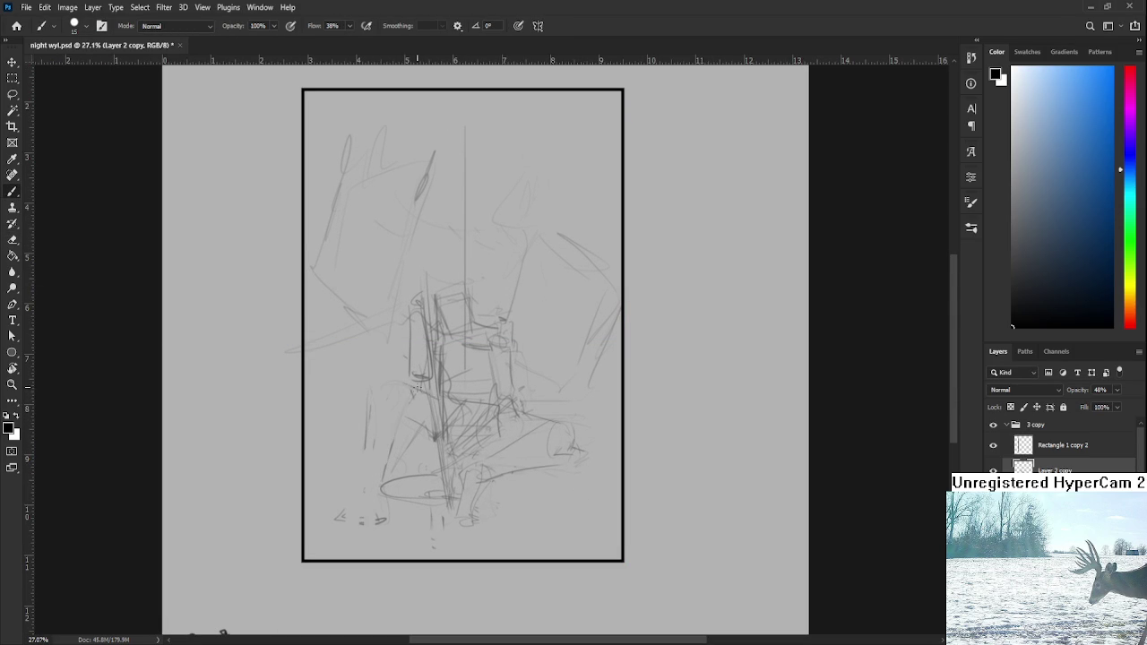
drag(401, 383, 448, 454)
drag(394, 405, 426, 433)
drag(383, 382, 408, 376)
scroll(270, 588, down, 2)
scroll(243, 603, up, 1)
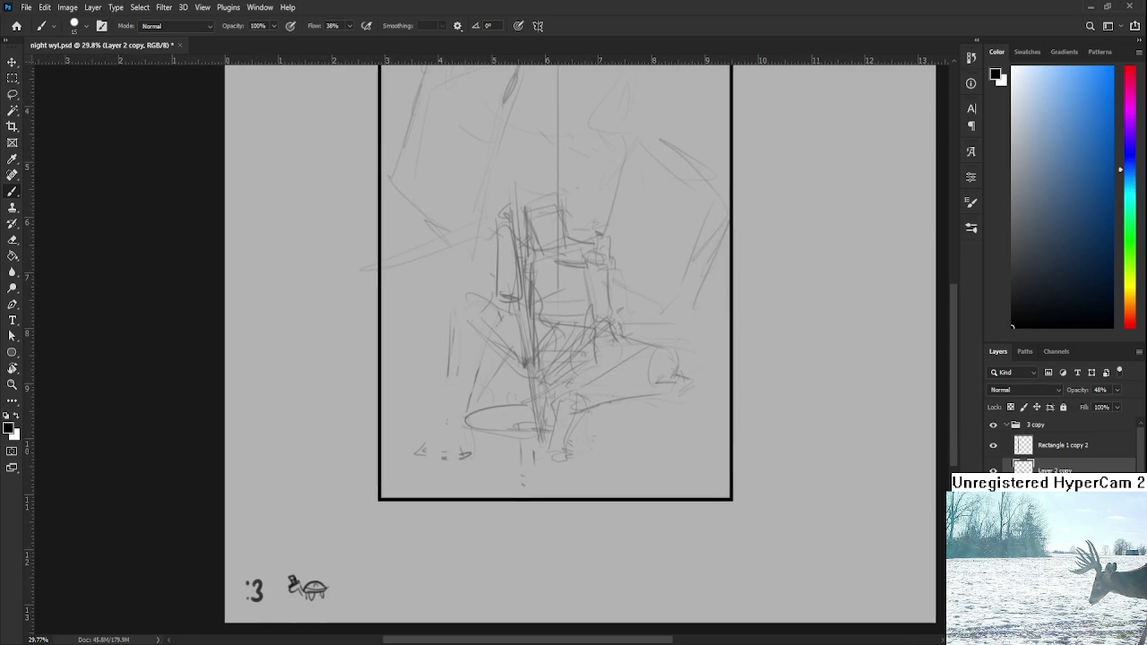
- Try out a new curve along the figure's left side, undoing the rejected attempts
key(e)
scroll(556, 340, up, 2)
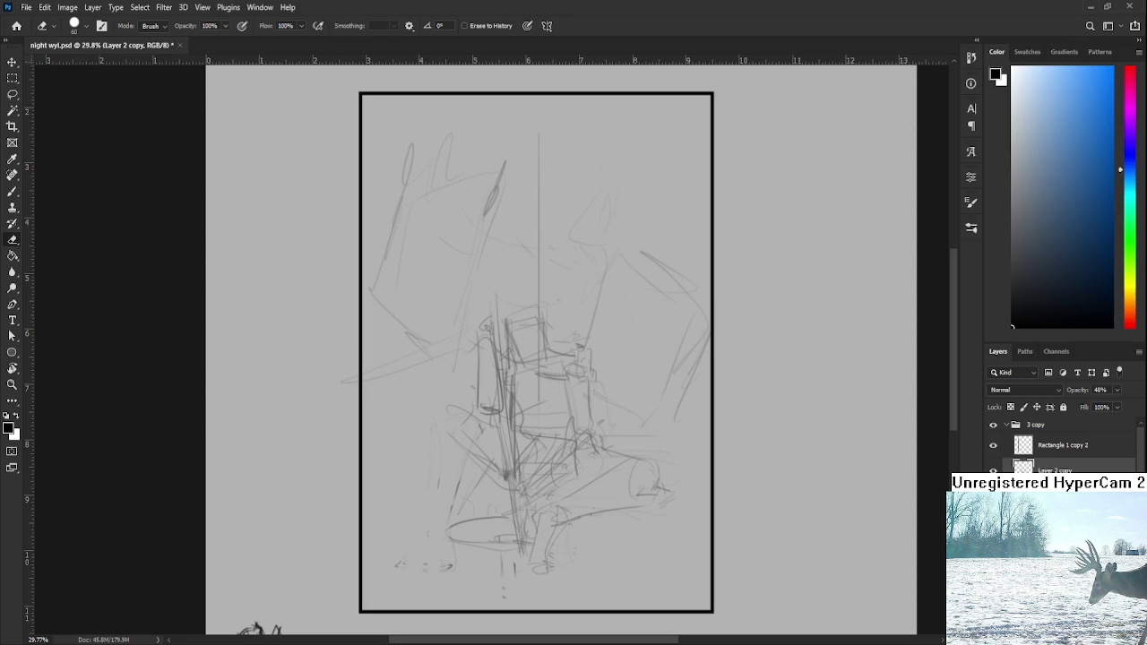
scroll(519, 473, up, 1)
scroll(519, 473, up, 2)
key(b)
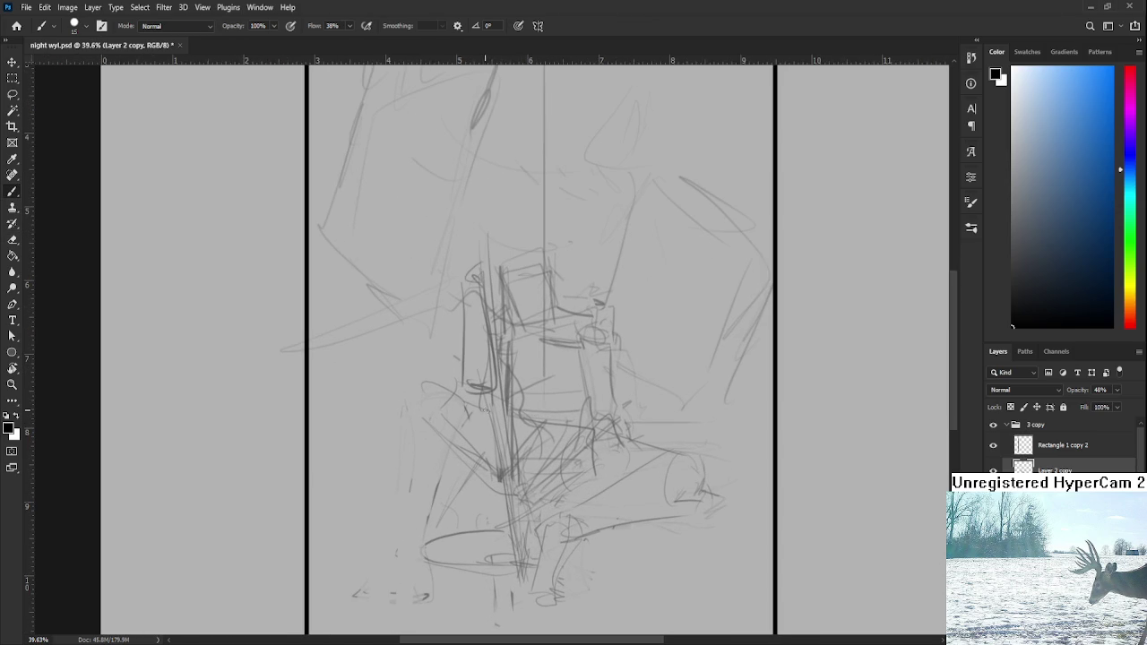
mouse_move(454, 377)
mouse_down()
mouse_move(435, 381)
mouse_move(434, 423)
mouse_move(488, 466)
mouse_move(437, 405)
mouse_move(456, 387)
mouse_move(408, 511)
mouse_up()
key(ctrl+z)
key(ctrl+z)
- Draw a long line down the left leg and sketch the foot curve at lower left
key(ctrl+z)
drag(414, 408, 436, 524)
key(ctrl+z)
mouse_move(458, 400)
mouse_down()
mouse_move(451, 522)
mouse_move(451, 513)
mouse_move(424, 530)
mouse_move(434, 557)
mouse_up()
mouse_move(448, 515)
mouse_down()
mouse_move(456, 554)
mouse_move(369, 559)
mouse_move(371, 570)
mouse_move(462, 539)
mouse_up()
key(ctrl+z)
drag(391, 577, 451, 553)
mouse_move(529, 554)
mouse_down()
mouse_move(503, 535)
mouse_move(552, 513)
mouse_up()
- Erase stray lines, redraw the extended right leg and foot, then switch to arknight p.psd
key(e)
mouse_move(573, 474)
mouse_down()
mouse_move(663, 470)
mouse_move(609, 501)
mouse_up()
key(b)
mouse_move(527, 480)
mouse_down()
mouse_move(615, 464)
mouse_move(646, 432)
mouse_move(628, 486)
mouse_up()
mouse_move(645, 437)
mouse_down()
mouse_move(625, 484)
mouse_move(636, 489)
mouse_move(532, 465)
mouse_move(611, 491)
mouse_up()
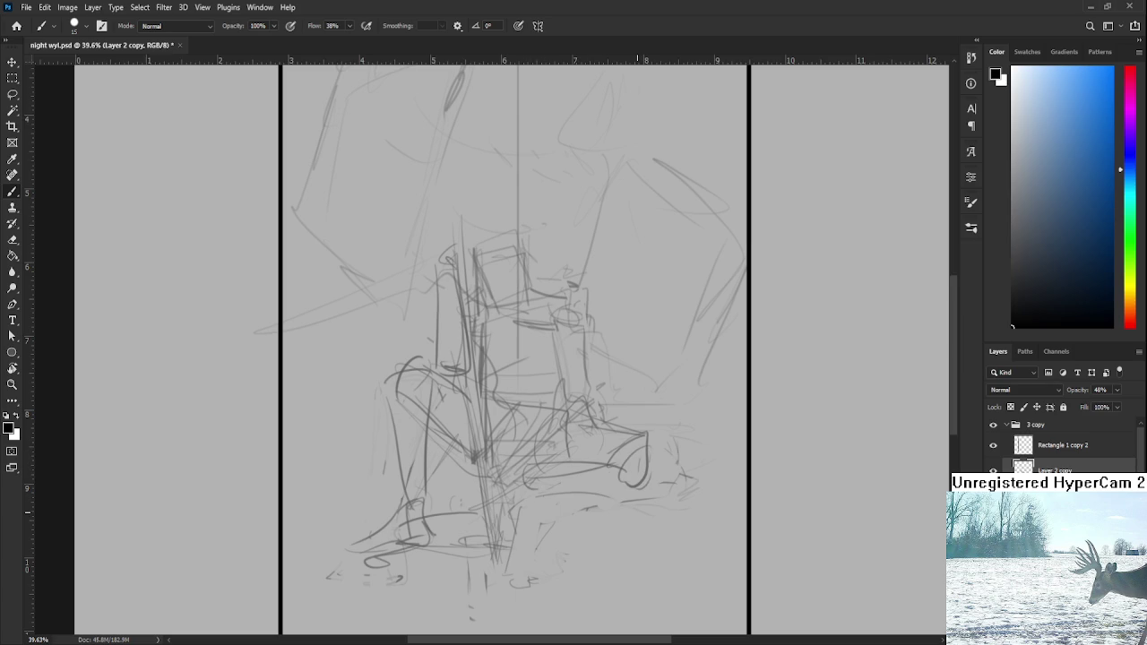
key(ctrl+Tab)
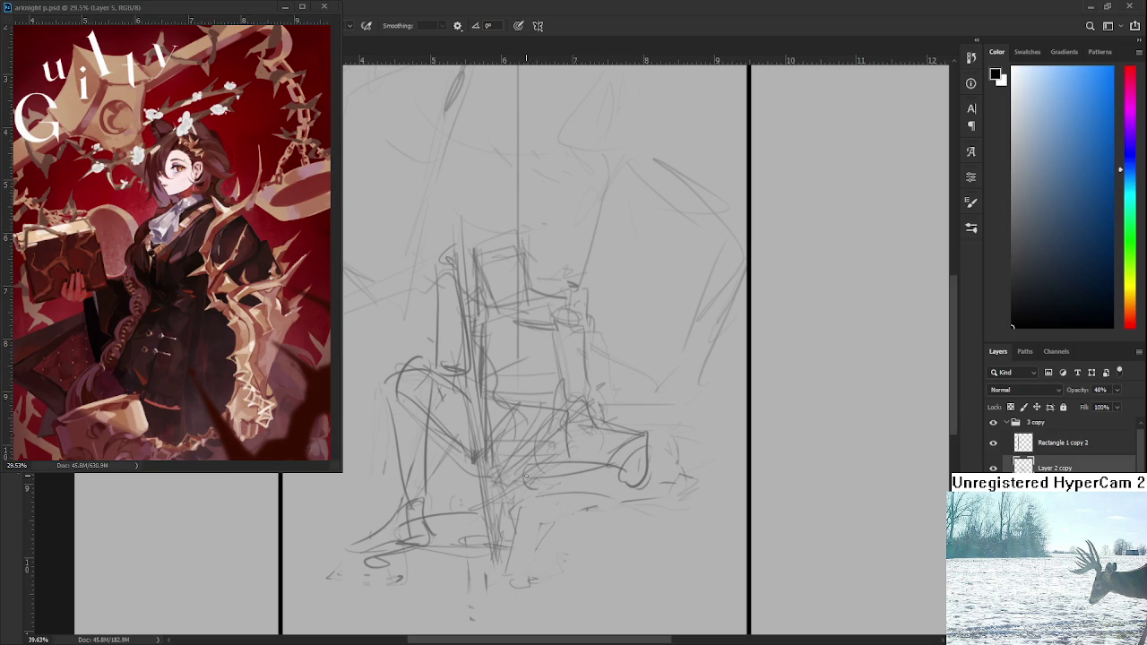
- Add strokes under the figure and near the right foot, lightening the vertical leg line
mouse_move(542, 491)
mouse_down()
mouse_move(614, 518)
mouse_move(641, 495)
mouse_move(643, 471)
mouse_up()
drag(543, 469, 521, 475)
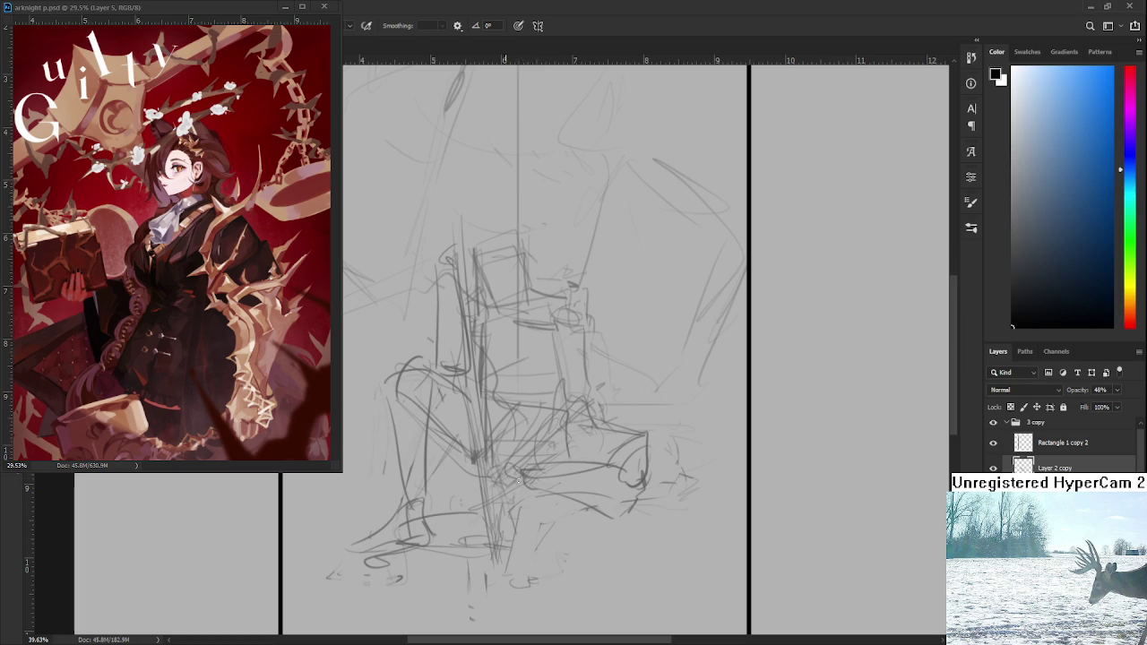
drag(456, 480, 472, 498)
key(e)
drag(450, 421, 452, 503)
key(b)
- Redraw the left lower leg line and a new foot outline, darkening the leg lines
drag(403, 420, 430, 484)
drag(448, 410, 453, 529)
key(ctrl+z)
mouse_move(450, 407)
mouse_down()
mouse_move(457, 531)
mouse_move(389, 553)
mouse_move(385, 581)
mouse_up()
key(e)
mouse_move(426, 534)
mouse_down()
mouse_move(376, 578)
mouse_move(448, 574)
mouse_move(441, 534)
mouse_move(385, 572)
mouse_up()
key(b)
key(ctrl+z)
mouse_move(438, 531)
mouse_down()
mouse_move(421, 575)
mouse_move(475, 523)
mouse_up()
mouse_move(448, 412)
mouse_down()
mouse_move(463, 525)
mouse_move(435, 458)
mouse_up()
- Add dark strokes at the lower leg and draw the chair's left edge
mouse_move(556, 486)
mouse_down()
mouse_move(541, 460)
mouse_move(548, 433)
mouse_move(510, 491)
mouse_move(545, 518)
mouse_up()
key(ctrl+z)
scroll(550, 501, down, 1)
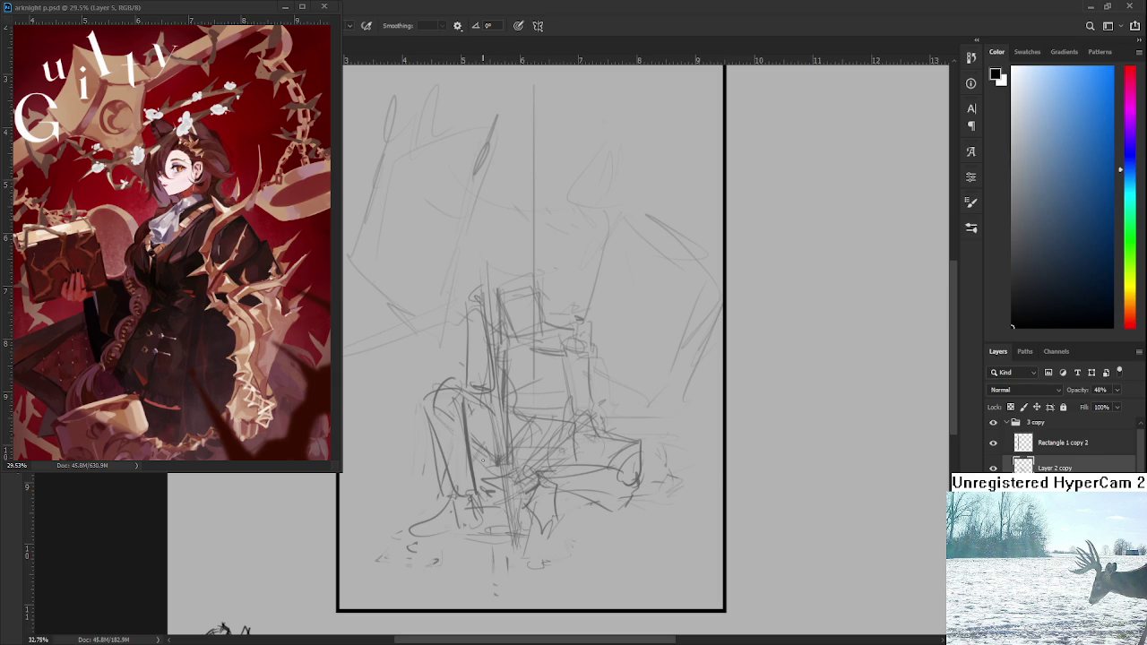
mouse_move(446, 496)
mouse_down()
mouse_move(468, 498)
mouse_move(436, 557)
mouse_move(471, 555)
mouse_move(469, 577)
mouse_up()
mouse_move(464, 518)
mouse_down()
mouse_move(475, 577)
mouse_move(474, 564)
mouse_up()
key(e)
key(b)
mouse_move(434, 442)
mouse_down()
mouse_move(432, 396)
mouse_move(452, 392)
mouse_up()
scroll(604, 448, down, 1)
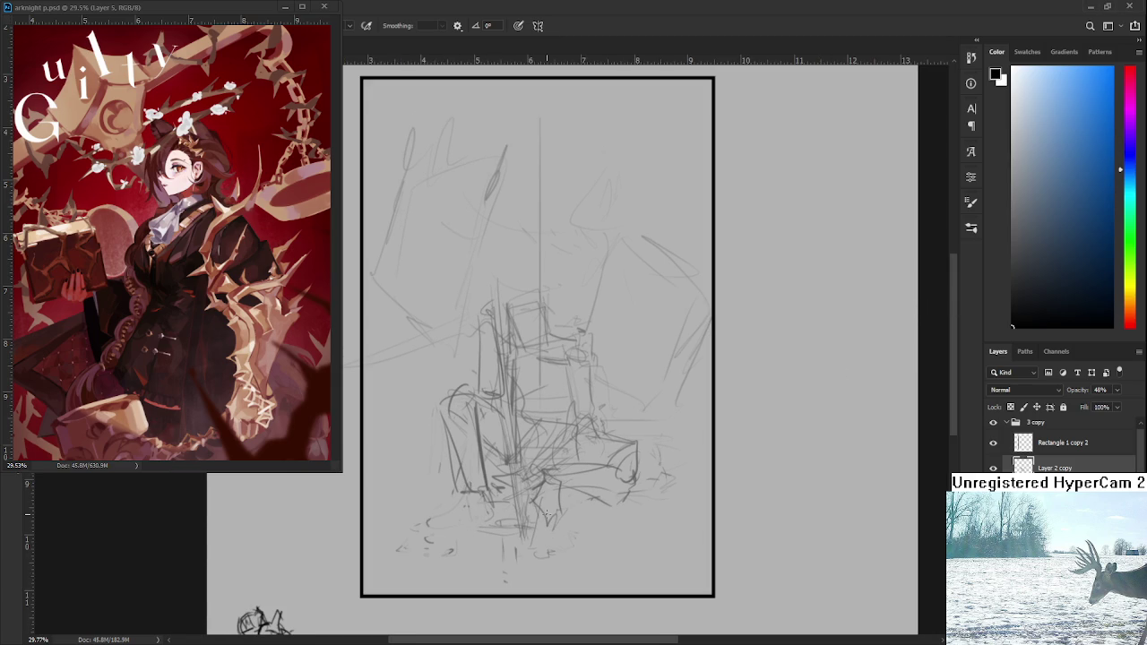
- Add short strokes at the base, redraw the lower-right lines, and sketch the extended foot's oval
mouse_move(464, 508)
mouse_down()
mouse_move(469, 496)
mouse_move(486, 520)
mouse_up()
mouse_move(464, 502)
mouse_down()
mouse_move(416, 528)
mouse_move(454, 534)
mouse_up()
key(e)
mouse_move(556, 475)
mouse_down()
mouse_move(540, 488)
mouse_move(591, 468)
mouse_move(631, 484)
mouse_move(622, 488)
mouse_up()
key(b)
mouse_move(516, 466)
mouse_down()
mouse_move(616, 488)
mouse_move(587, 428)
mouse_up()
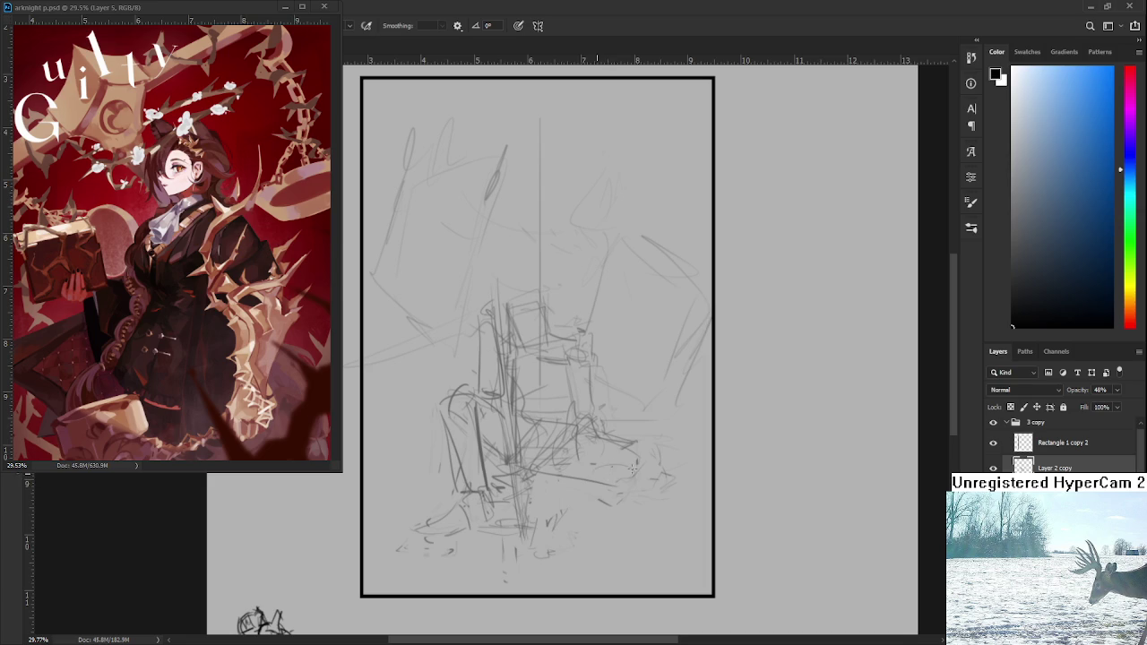
mouse_move(631, 469)
mouse_down()
mouse_move(632, 500)
mouse_move(534, 467)
mouse_move(618, 522)
mouse_move(638, 489)
mouse_up()
- Add short centre strokes and redraw the vertical lines beside the chair
mouse_move(499, 469)
mouse_down()
mouse_move(489, 477)
mouse_move(514, 493)
mouse_move(512, 478)
mouse_up()
drag(498, 491, 521, 495)
key(e)
drag(477, 410, 480, 484)
key(b)
drag(484, 416, 483, 485)
drag(484, 413, 489, 496)
key(ctrl+z)
drag(491, 447, 516, 434)
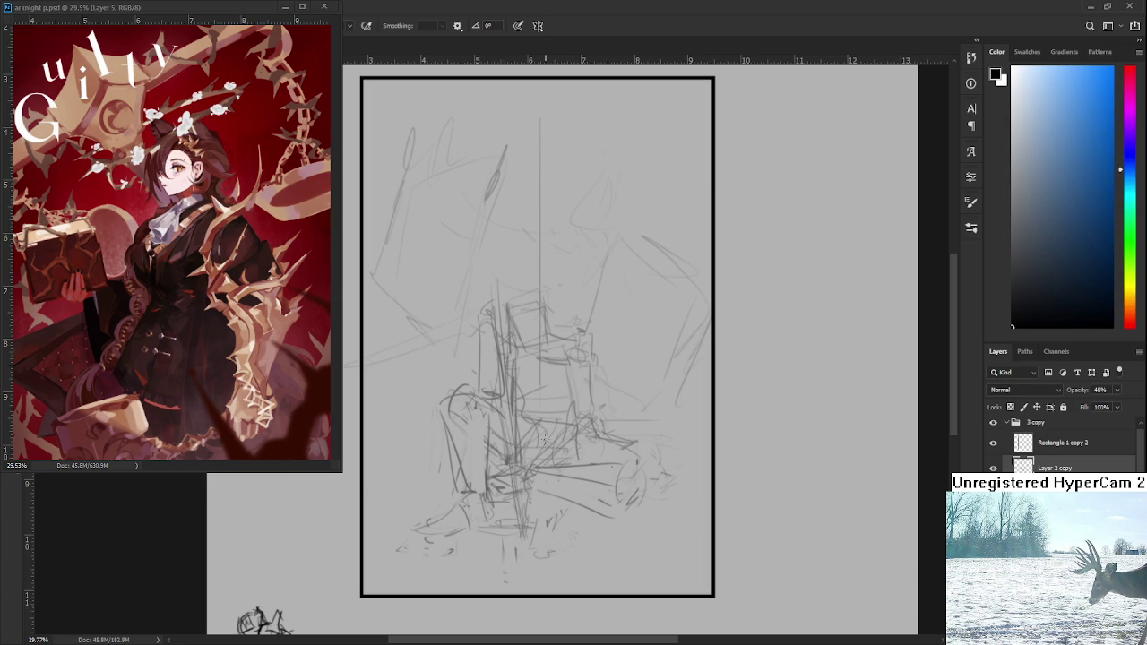
- Add a small curve near the right foot and more vertical lines beside the chair
drag(511, 516, 580, 509)
key(ctrl+z)
drag(596, 520, 617, 525)
drag(508, 464, 517, 522)
drag(525, 478, 518, 520)
- Lasso the figure, scale it down with Free Transform, and deselect, comparing before and after
scroll(476, 379, down, 2)
scroll(476, 379, down, 2)
scroll(476, 379, down, 1)
scroll(477, 379, up, 5)
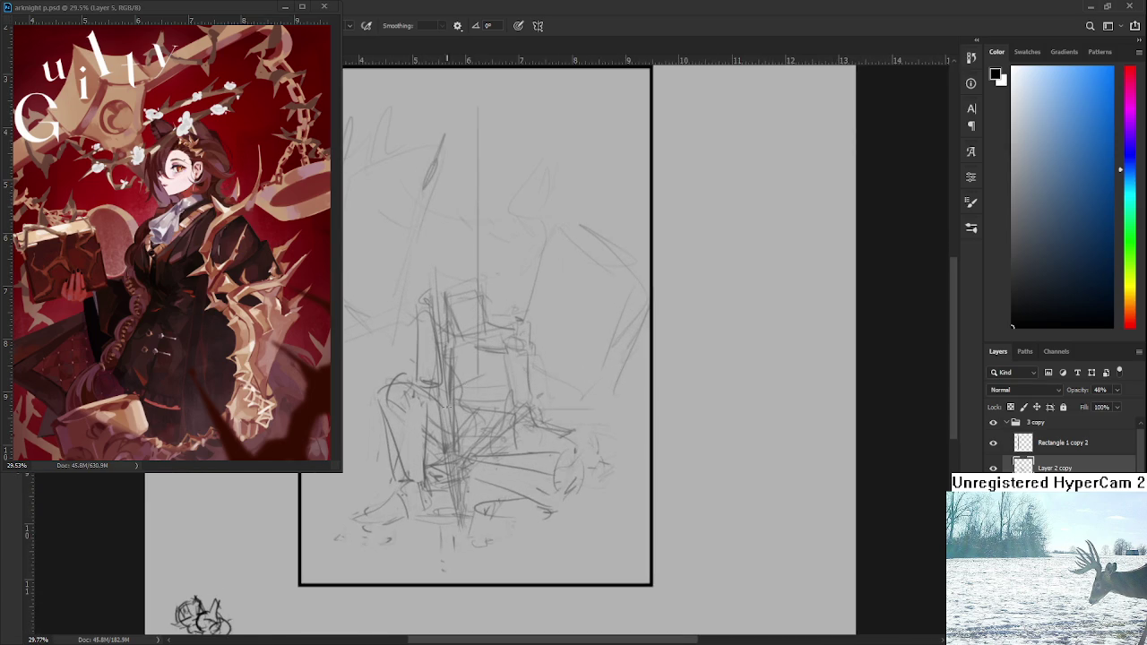
key(e)
key(b)
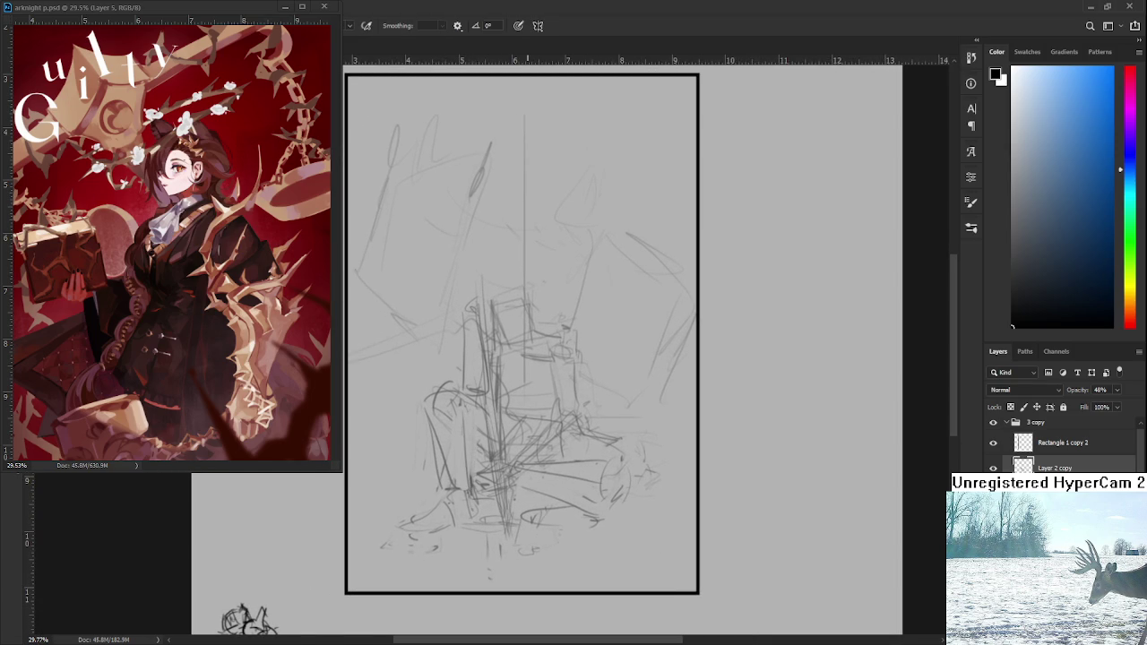
scroll(524, 374, down, 3)
scroll(499, 371, down, 1)
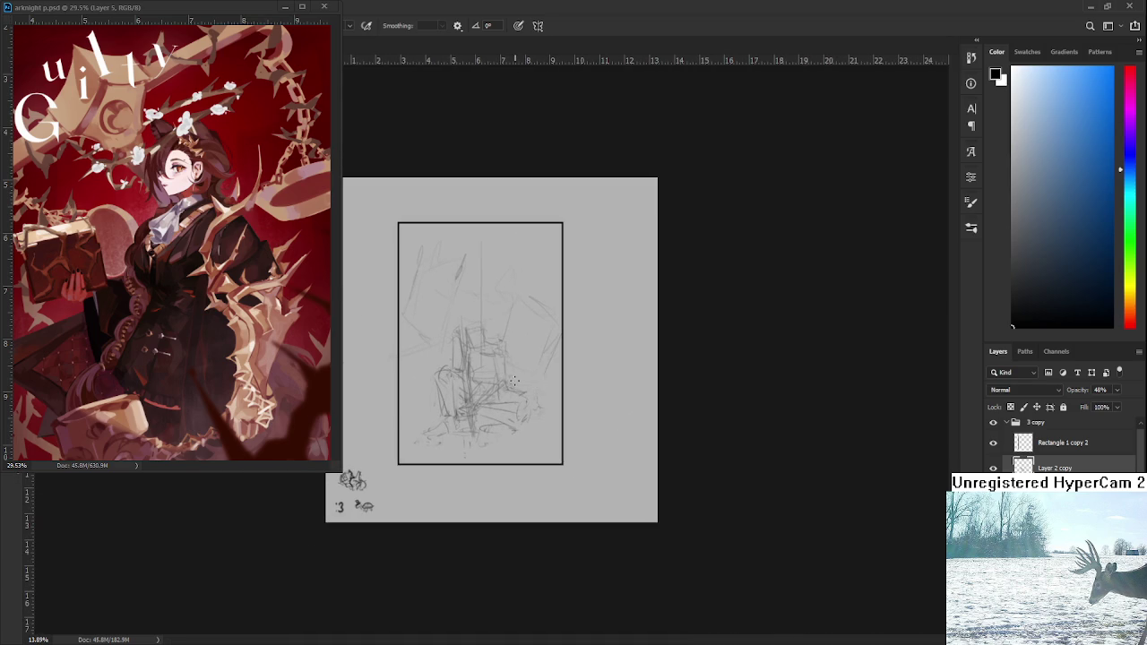
scroll(494, 427, up, 1)
mouse_move(414, 428)
mouse_down()
mouse_move(488, 305)
mouse_move(378, 488)
mouse_move(439, 450)
mouse_up()
key(ctrl+t)
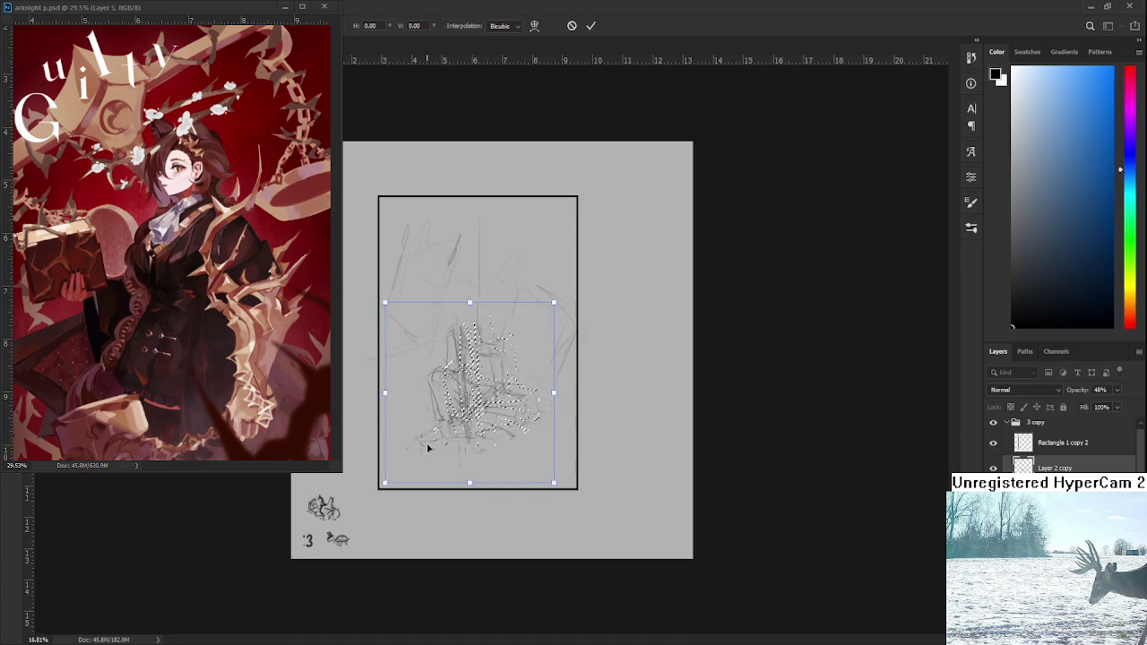
key(Return)
key(ctrl+d)
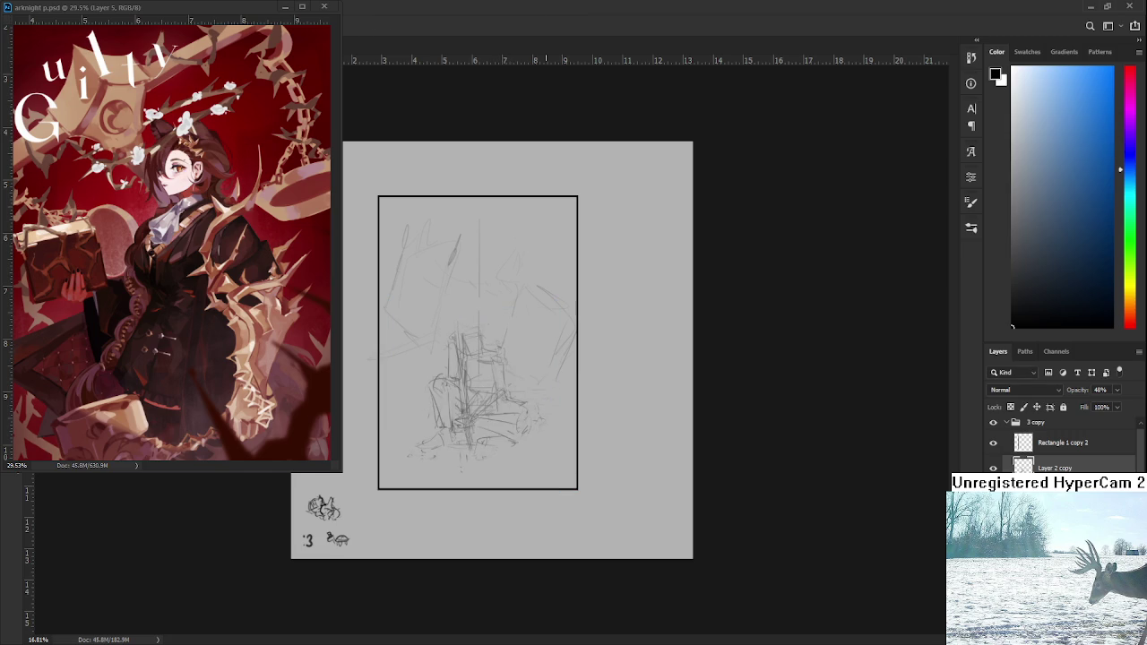
scroll(496, 353, up, 1)
key(ctrl+z)
key(ctrl+shift+z)
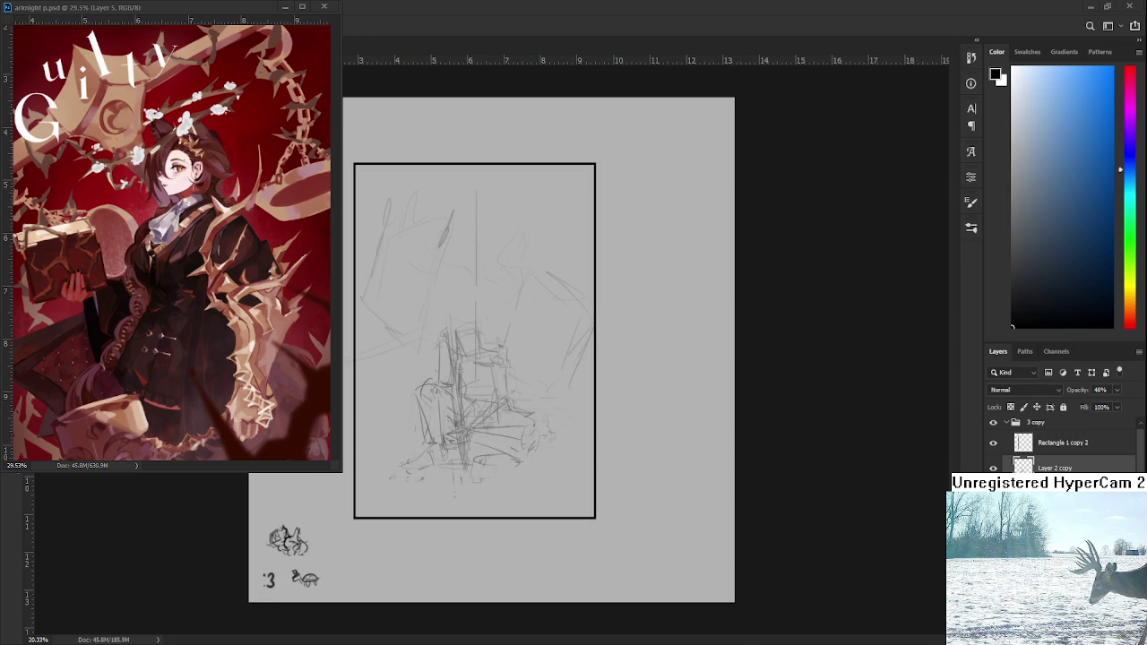
- Shrink the whole sketch layer inward from the left and bottom and apply the transform
scroll(538, 376, down, 1)
scroll(519, 373, down, 1)
key(ctrl+t)
drag(561, 454, 531, 427)
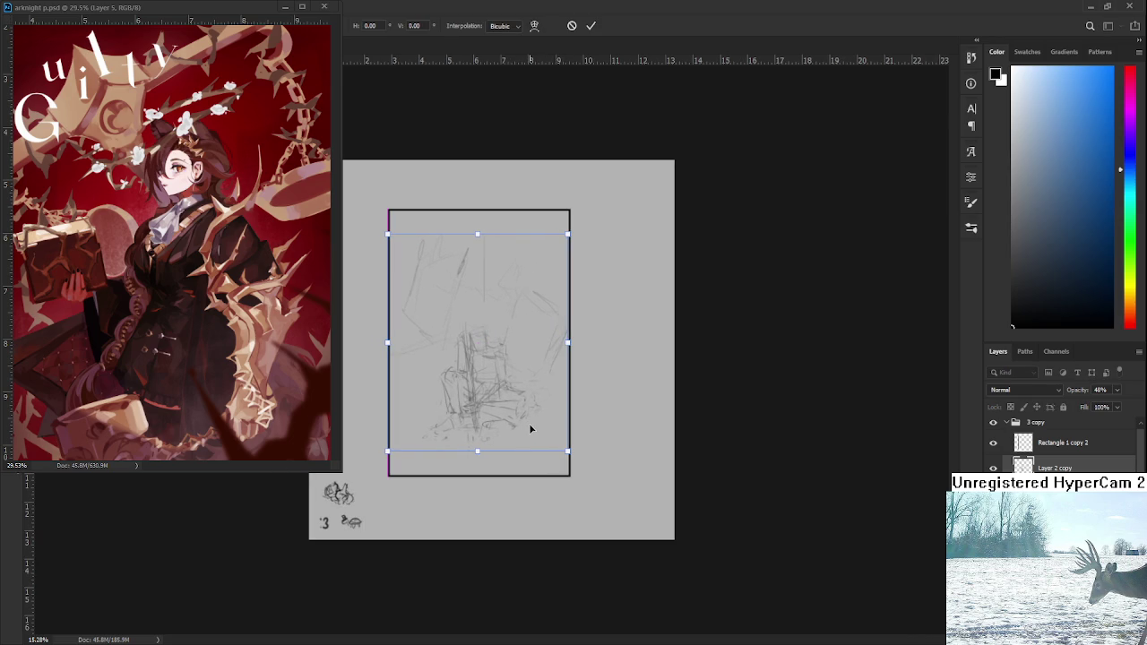
scroll(528, 434, up, 4)
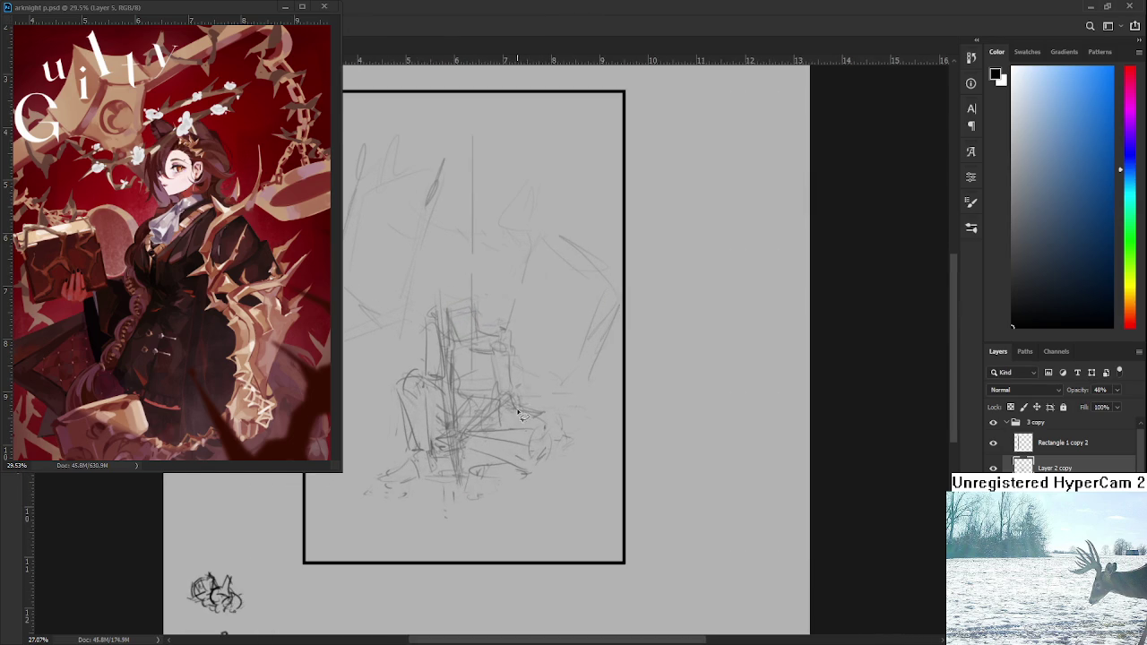
key(Return)
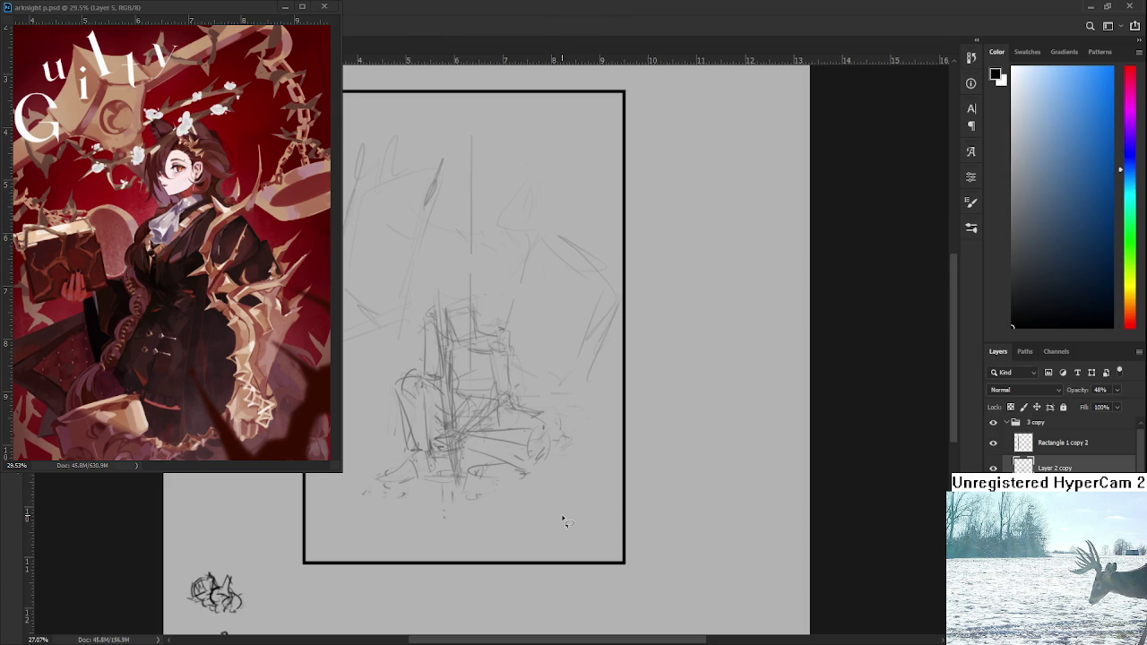
scroll(541, 467, down, 2)
scroll(582, 461, up, 3)
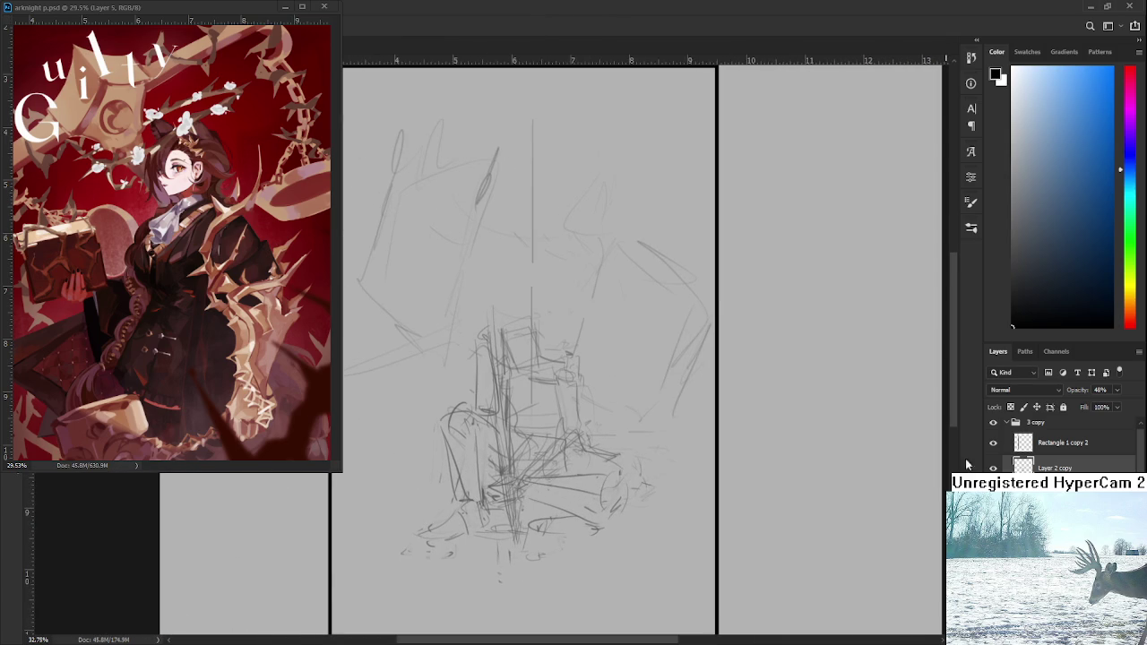
click(993, 467)
click(993, 468)
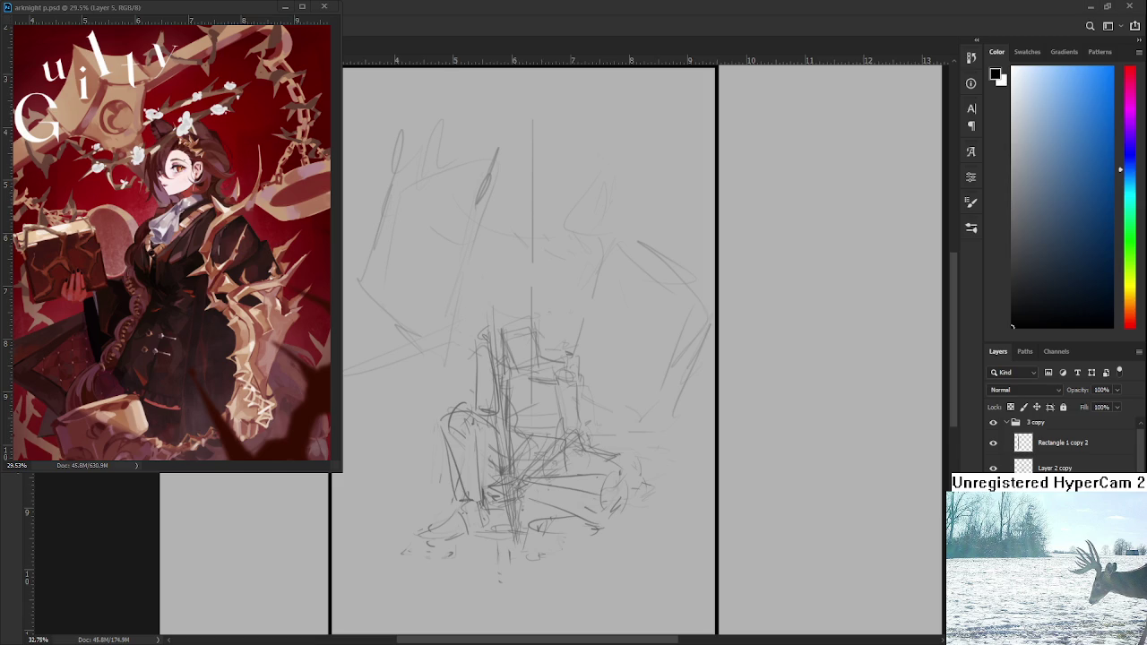
scroll(586, 418, up, 2)
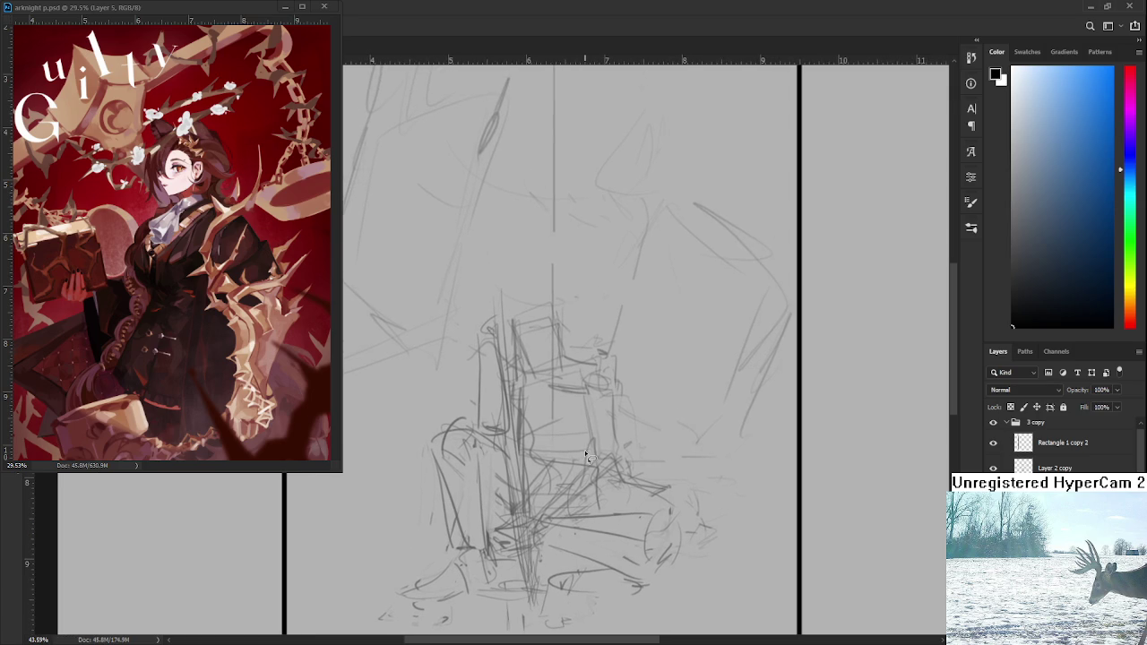
- Lasso the figure's lower body and chair base and scale it down to compact the seated pose
scroll(585, 448, down, 2)
scroll(564, 441, up, 1)
scroll(564, 442, up, 1)
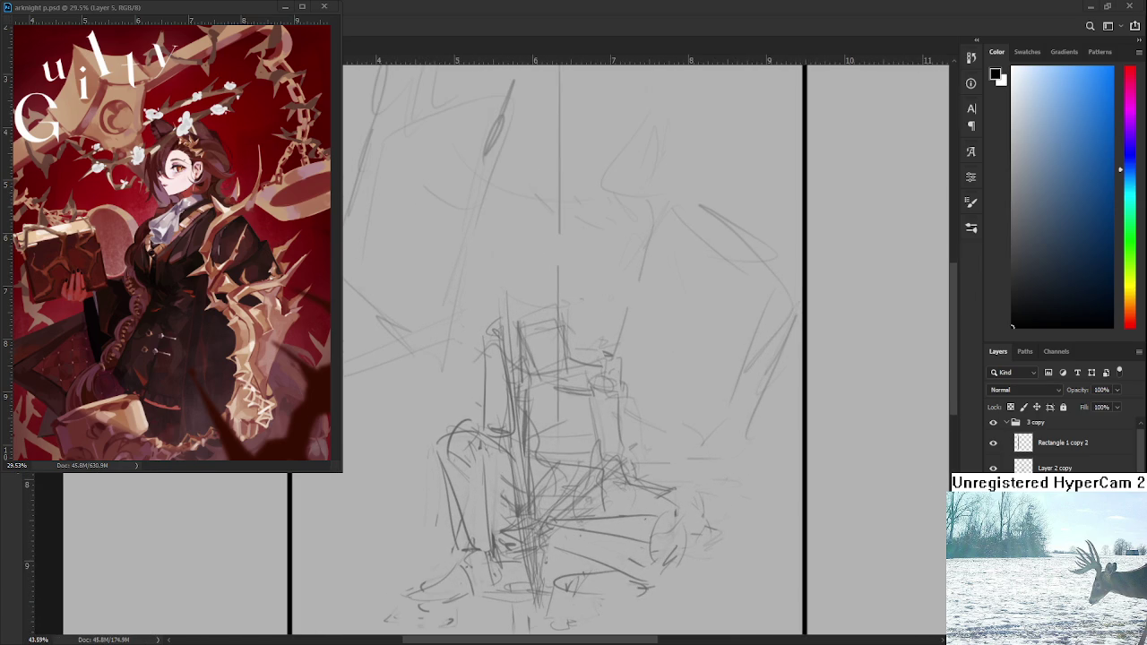
scroll(531, 412, down, 1)
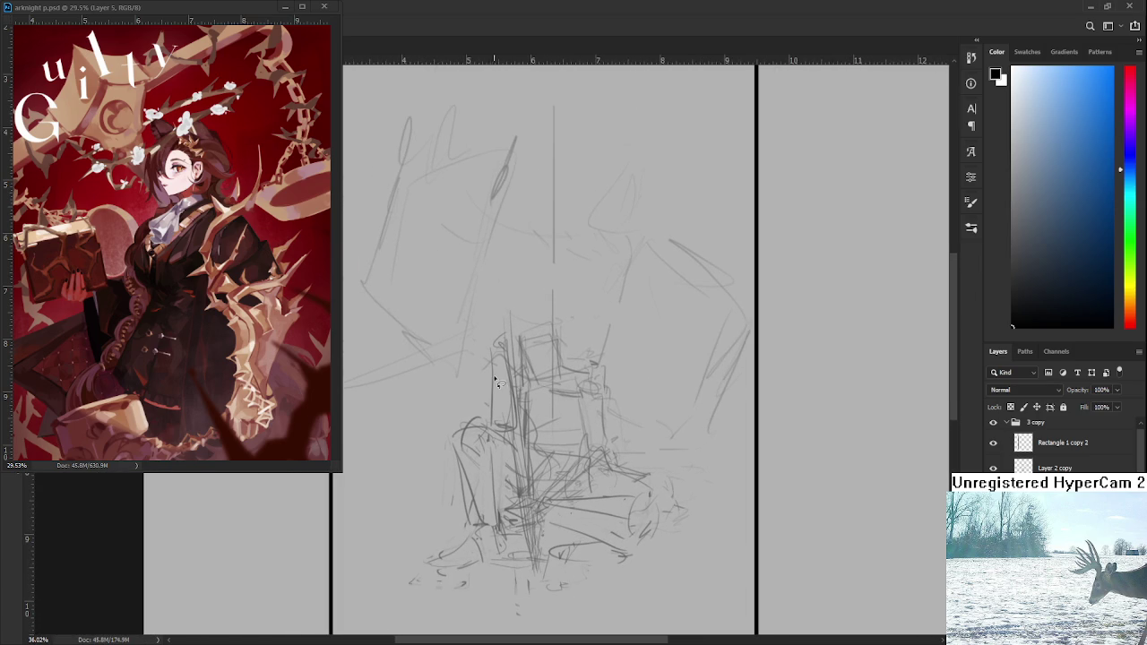
mouse_move(502, 445)
mouse_down()
mouse_move(506, 426)
mouse_move(448, 546)
mouse_move(588, 576)
mouse_move(518, 414)
mouse_up()
key(4)
key(8)
key(ctrl+t)
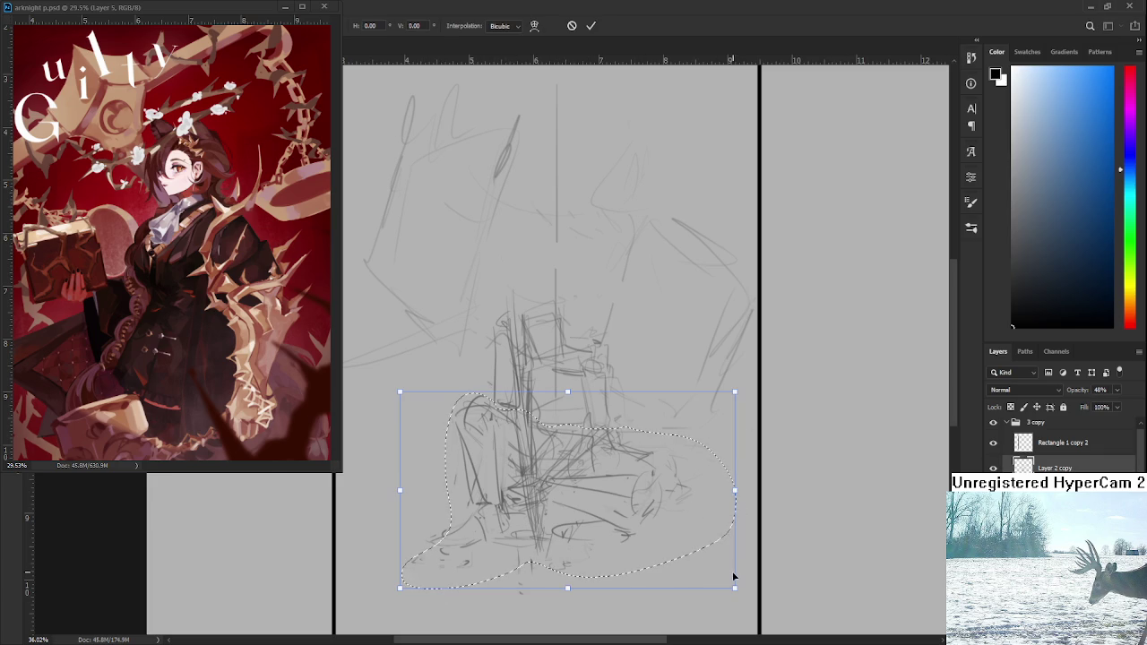
mouse_move(733, 574)
mouse_down()
mouse_move(703, 560)
mouse_move(683, 529)
mouse_up()
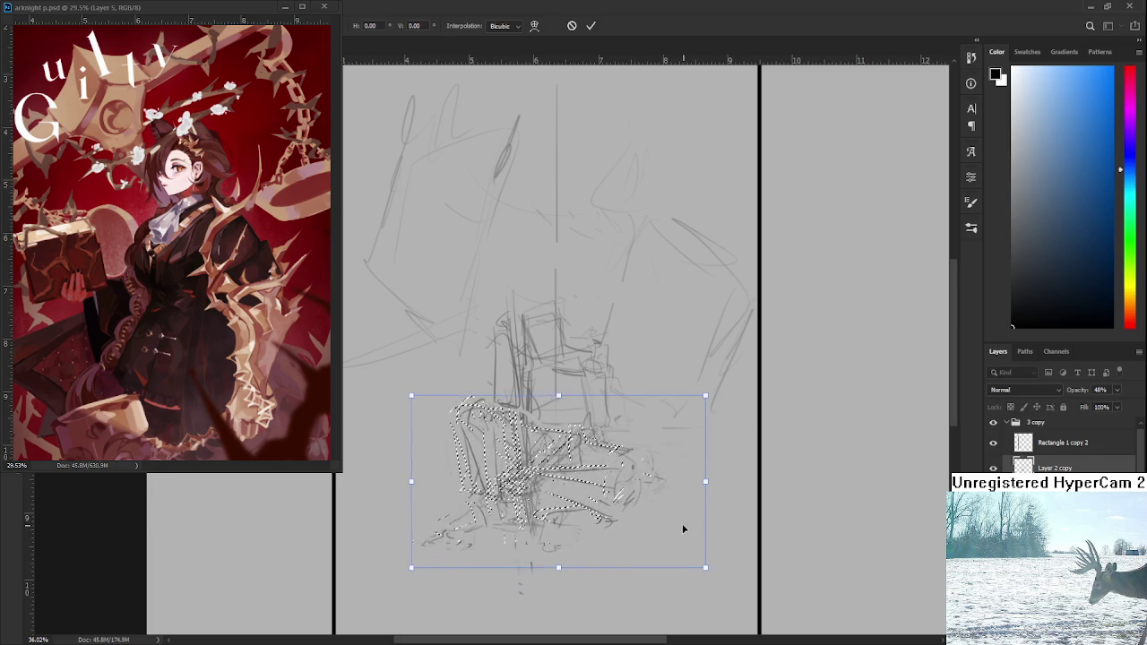
drag(705, 568, 702, 561)
key(Return)
key(ctrl+d)
- Fit the canvas in view, add a new layer and begin lassoing the figure's silhouette
key(ctrl+0)
scroll(592, 392, up, 2)
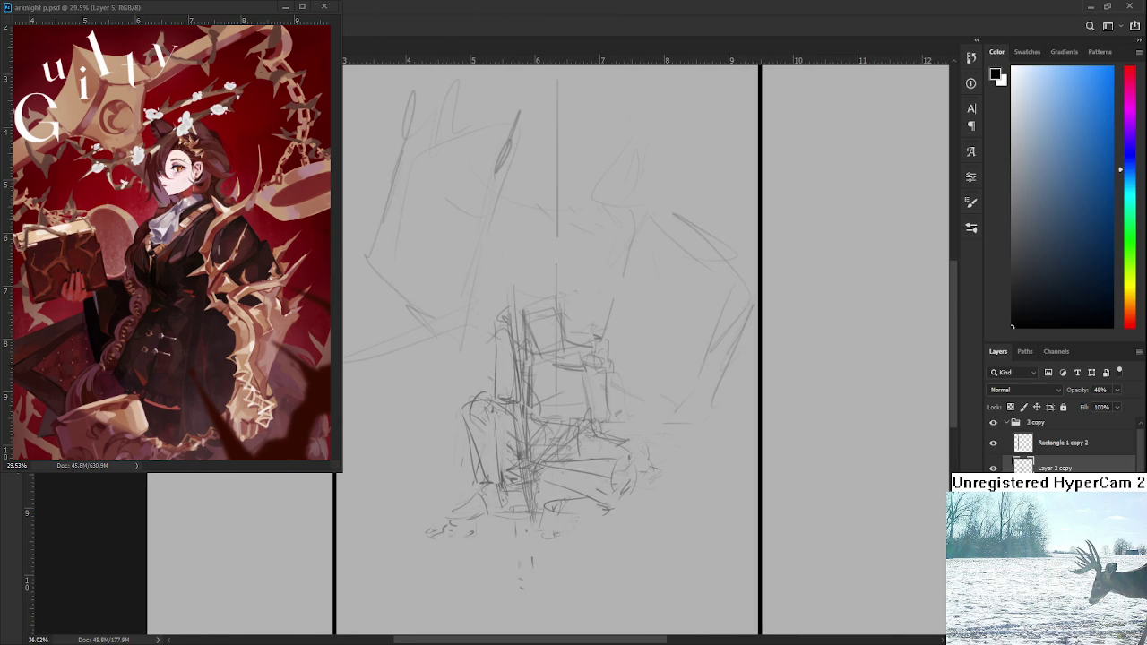
key(ctrl+shift+alt+n)
mouse_move(502, 490)
mouse_down()
mouse_move(566, 541)
mouse_move(606, 345)
mouse_move(489, 377)
mouse_up()
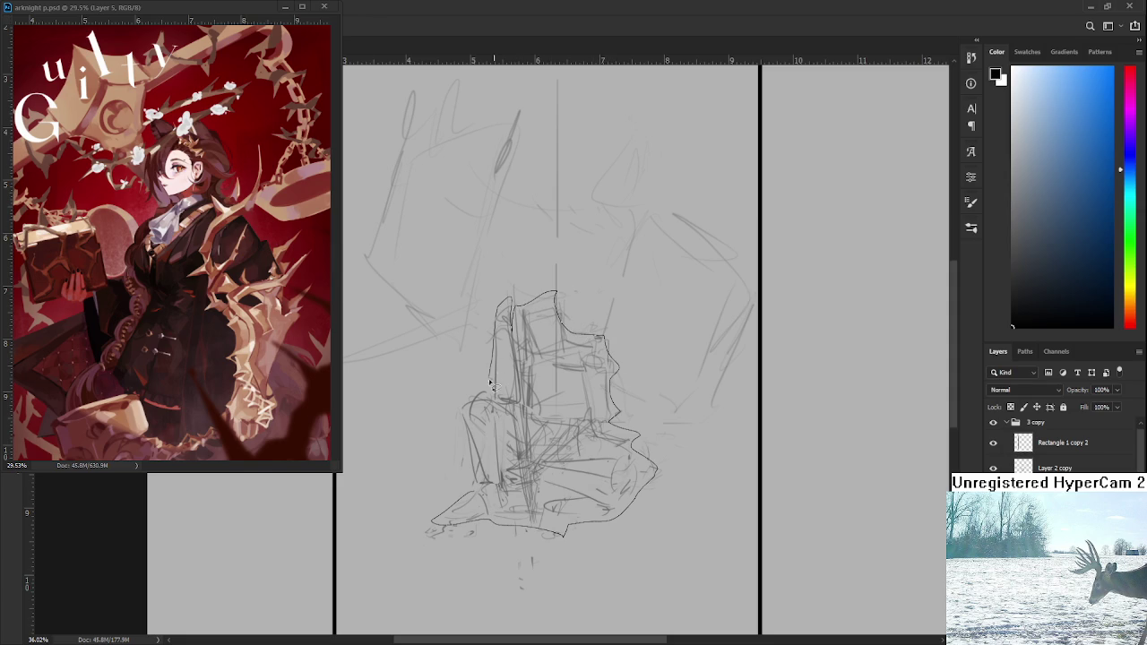
- Complete the silhouette outline and fill it with a trial blue
drag(490, 376, 434, 523)
key(ctrl+d)
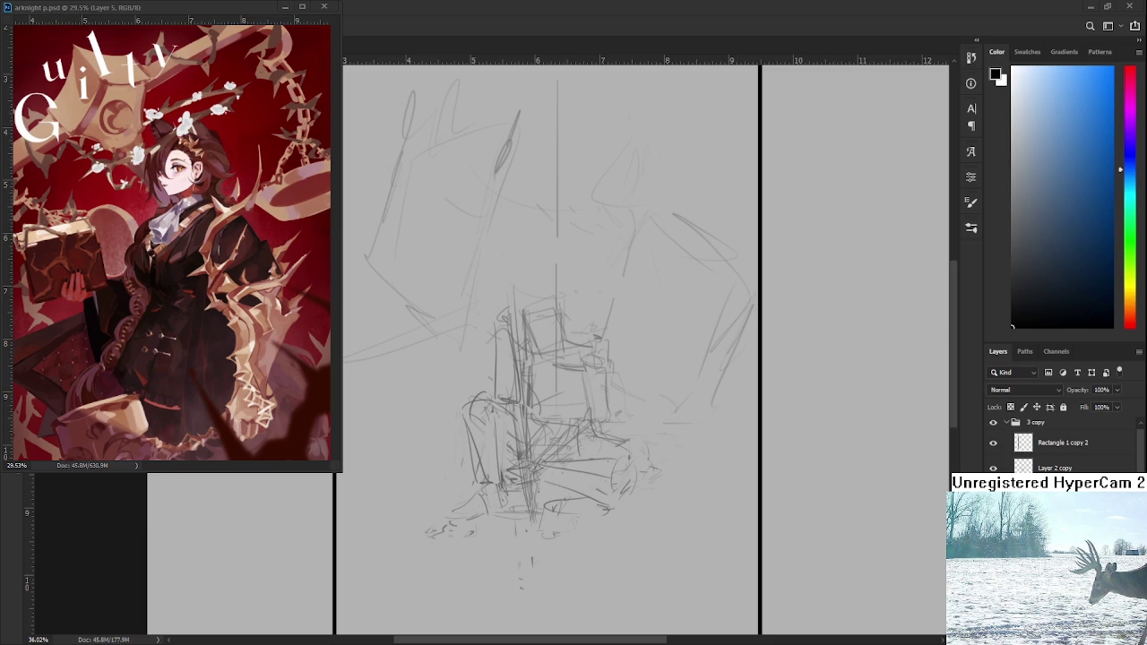
key(ctrl+z)
click(1064, 196)
drag(1065, 197, 1082, 187)
drag(1109, 181, 1060, 212)
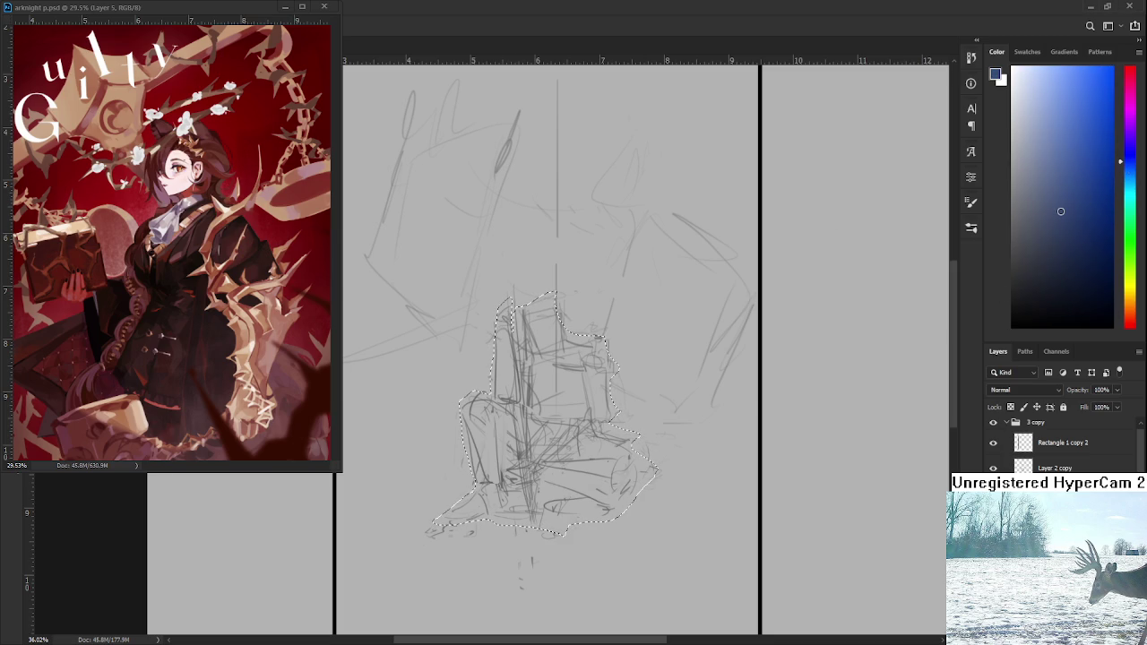
click(484, 480)
- Replace the trial fills with a dark slate blue, deselect, and start trimming the right edge
key(ctrl+z)
click(1041, 213)
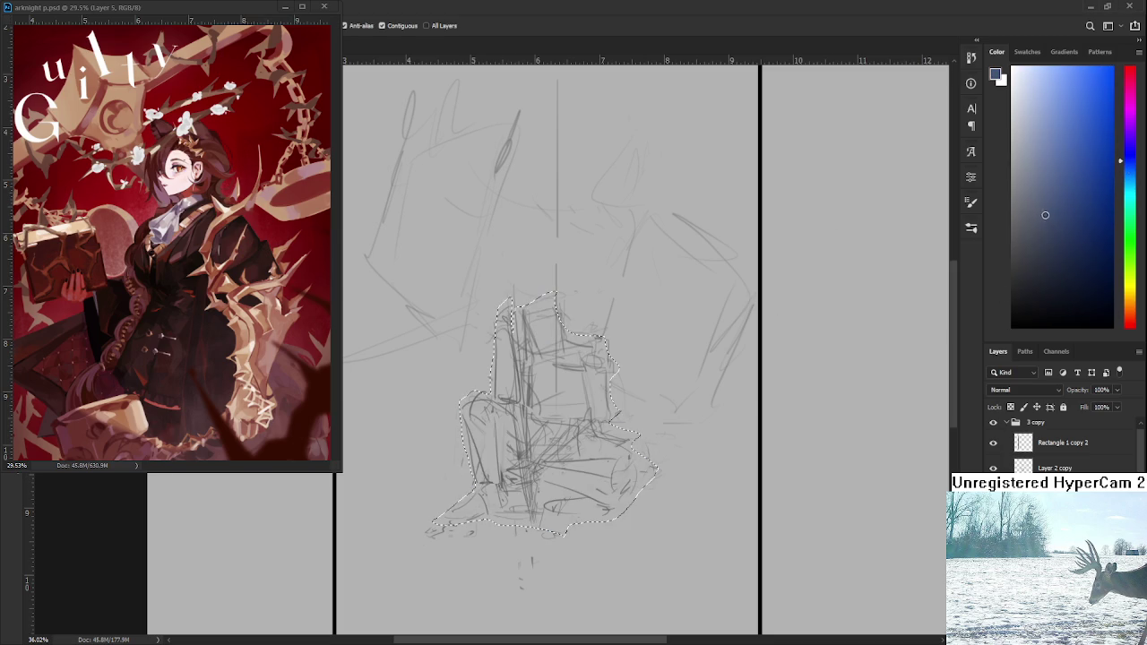
click(571, 375)
click(1051, 214)
key(ctrl+z)
click(598, 443)
key(ctrl+d)
key(e)
drag(506, 332, 503, 291)
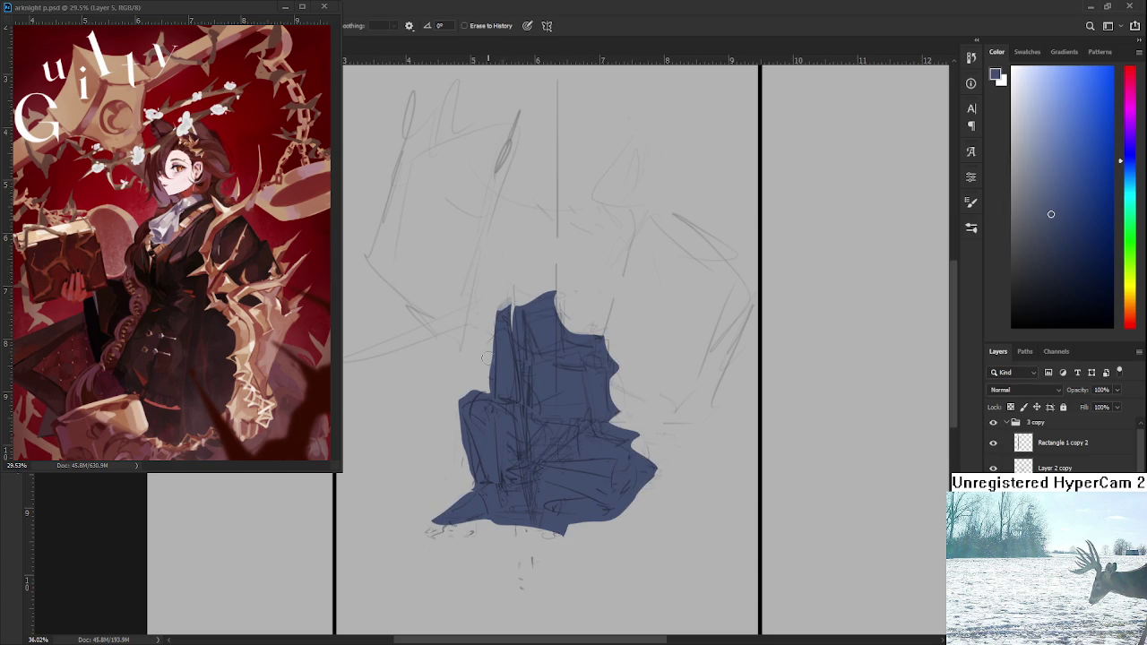
- Erase the blue silhouette's lower edge, top and lower-right corner, and patch the top-left notch
mouse_move(470, 385)
mouse_down()
mouse_move(459, 412)
mouse_move(467, 482)
mouse_move(448, 505)
mouse_up()
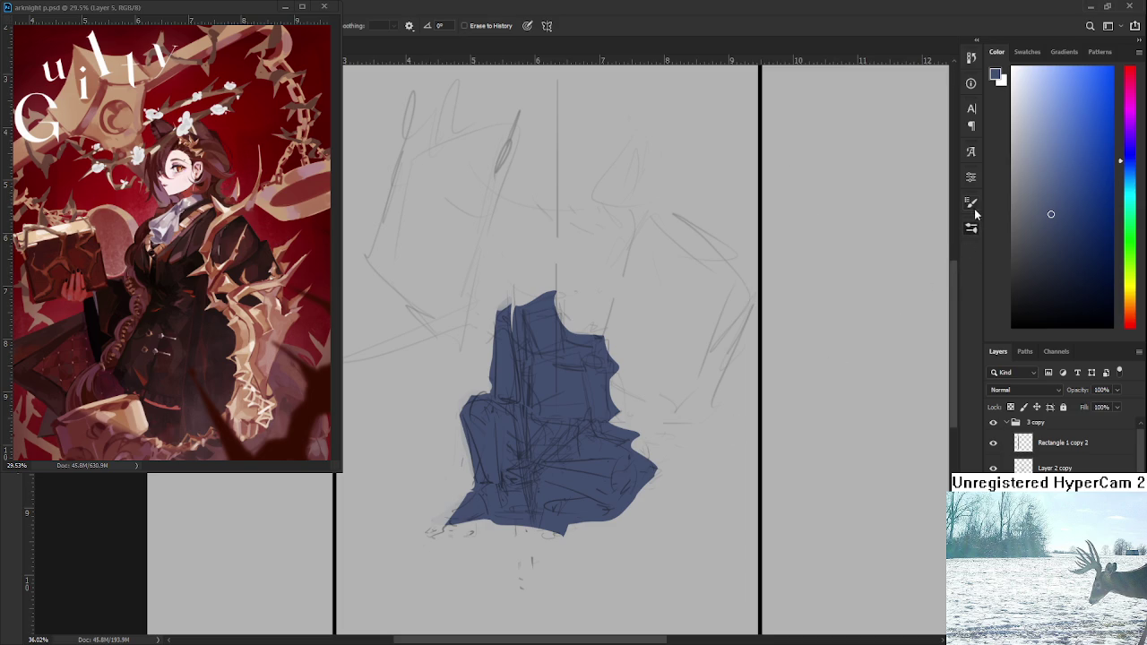
click(972, 203)
drag(577, 285, 620, 418)
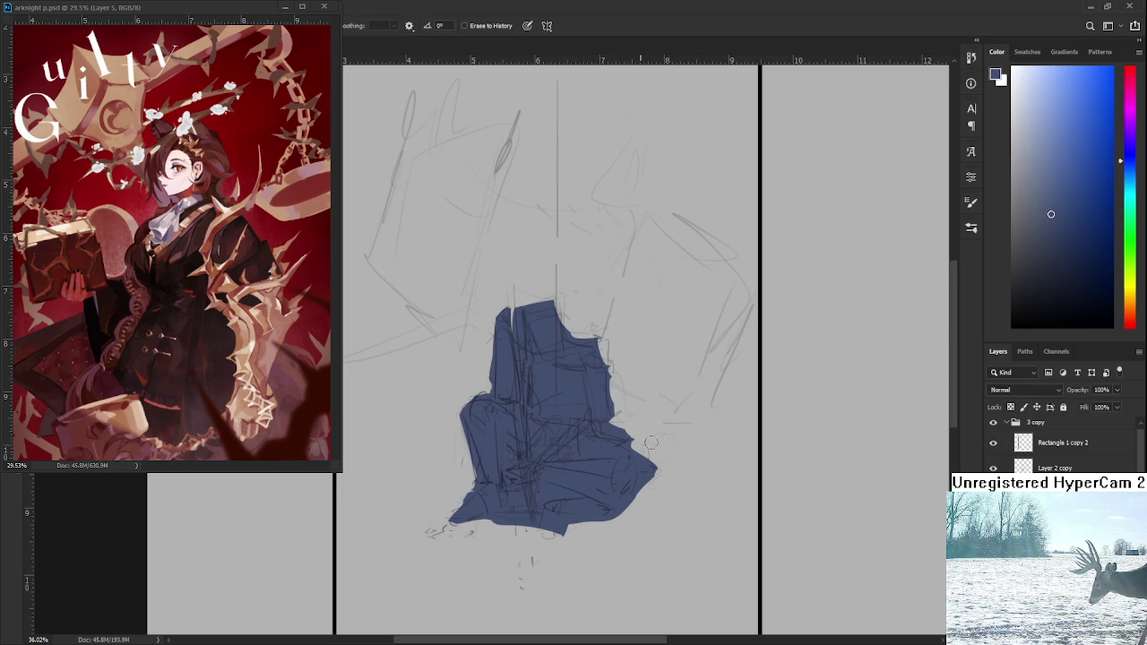
mouse_move(643, 498)
mouse_down()
mouse_move(553, 528)
mouse_move(574, 505)
mouse_move(533, 495)
mouse_up()
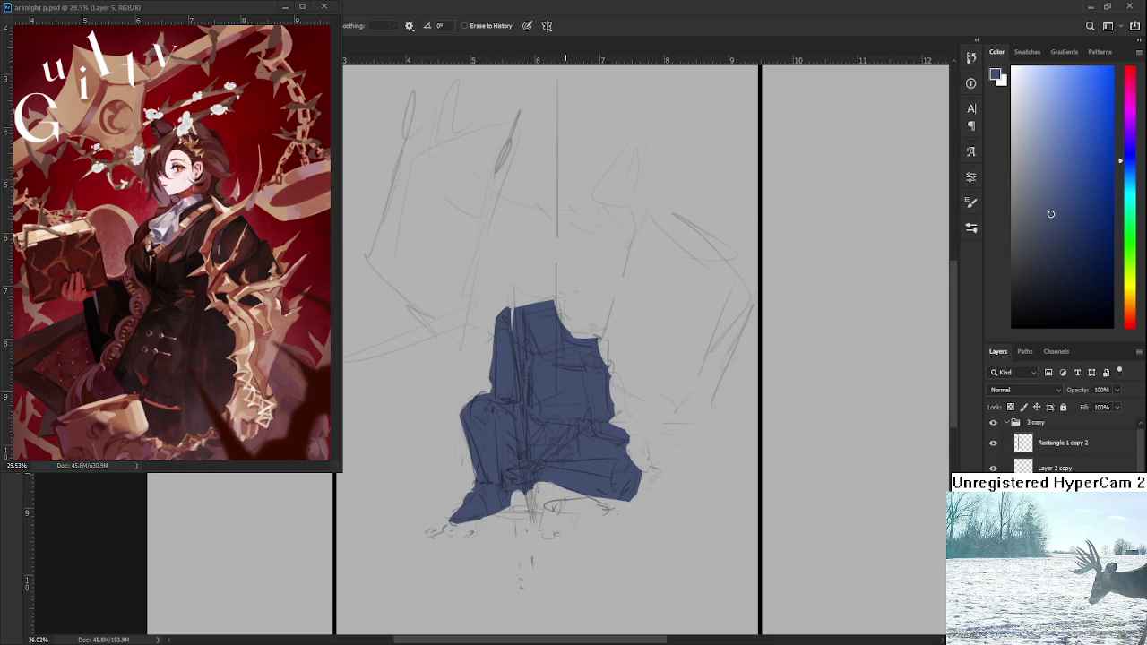
key(b)
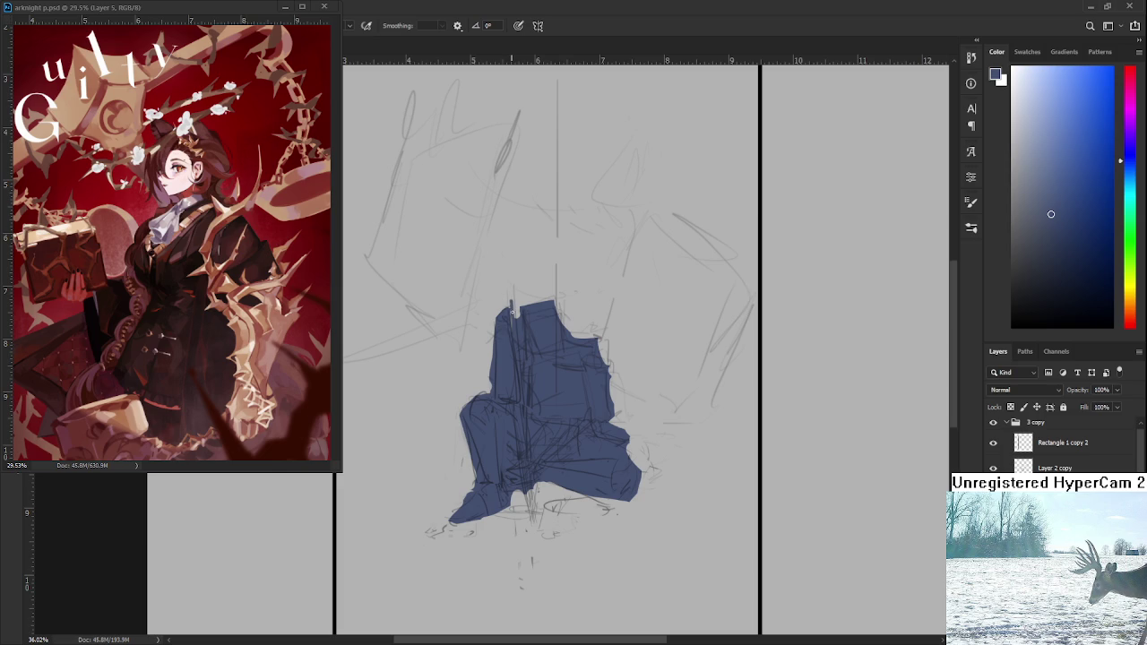
drag(518, 319, 511, 303)
key(e)
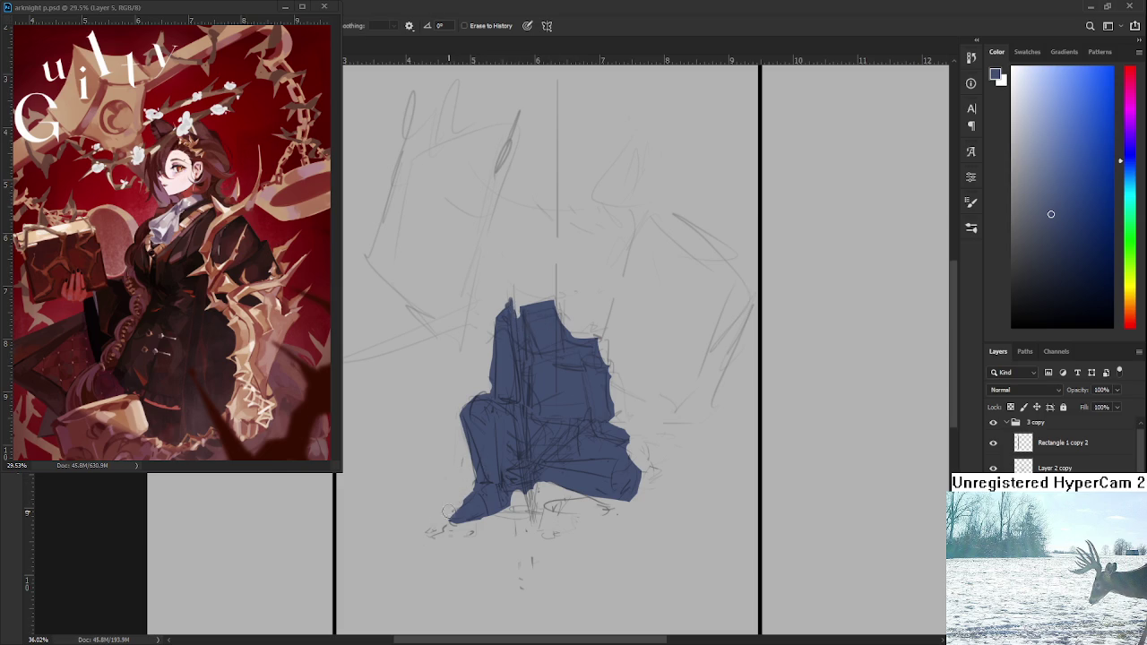
- Pick a darker blue, paint a dark head shape at the top, and hide the sketch layer
drag(579, 438, 610, 525)
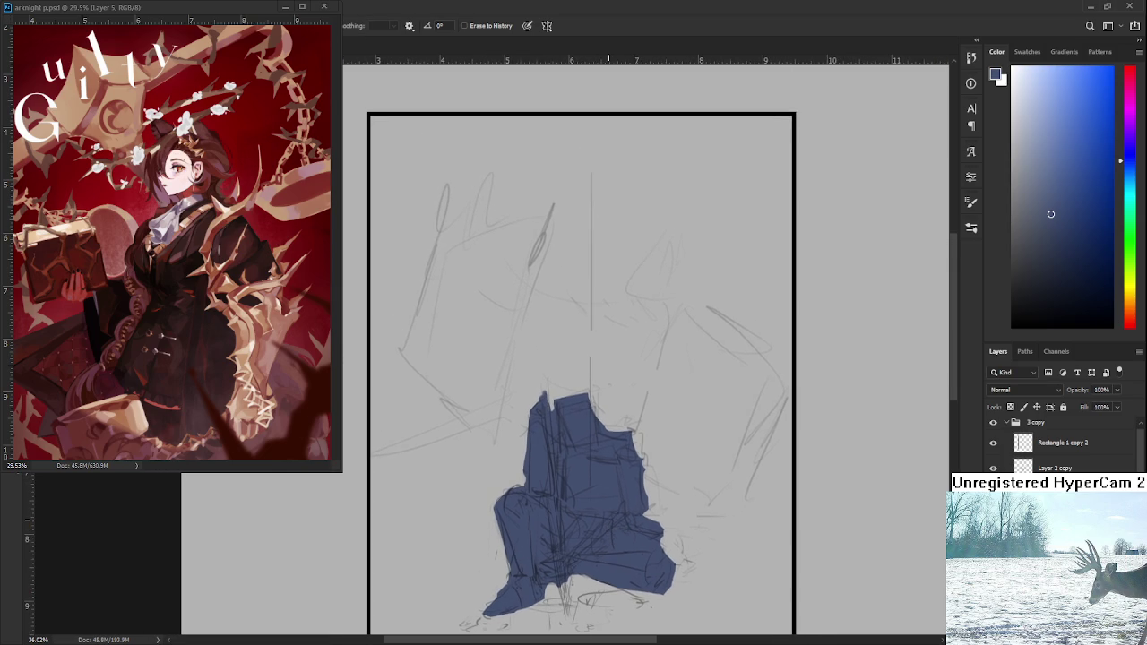
scroll(607, 515, up, 1)
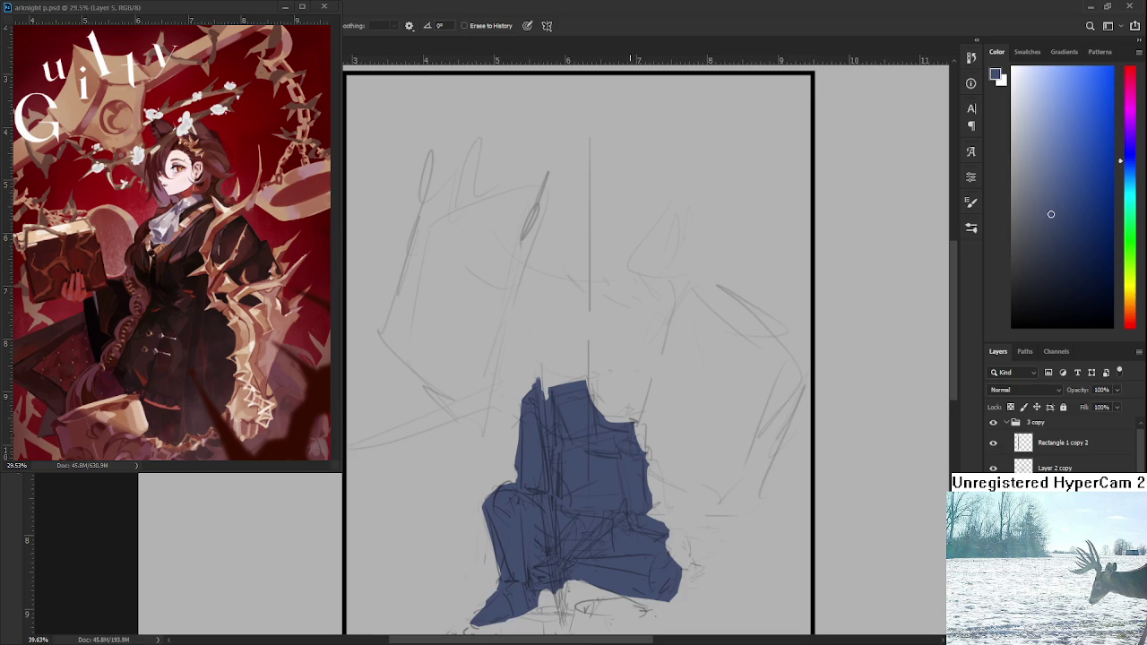
scroll(560, 448, up, 1)
drag(1023, 289, 1039, 277)
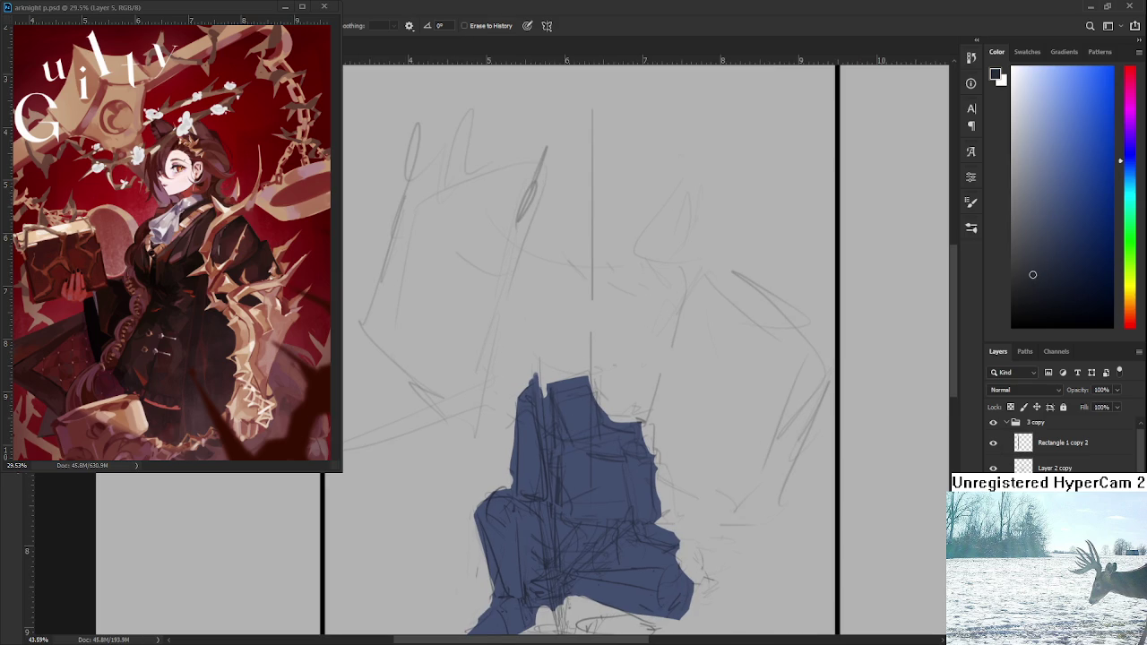
drag(695, 349, 683, 337)
key(b)
mouse_move(555, 382)
mouse_down()
mouse_move(563, 399)
mouse_move(543, 417)
mouse_move(555, 376)
mouse_move(545, 412)
mouse_move(559, 408)
mouse_move(532, 392)
mouse_move(561, 402)
mouse_move(561, 382)
mouse_move(554, 425)
mouse_move(564, 424)
mouse_up()
key(ctrl+z)
click(993, 468)
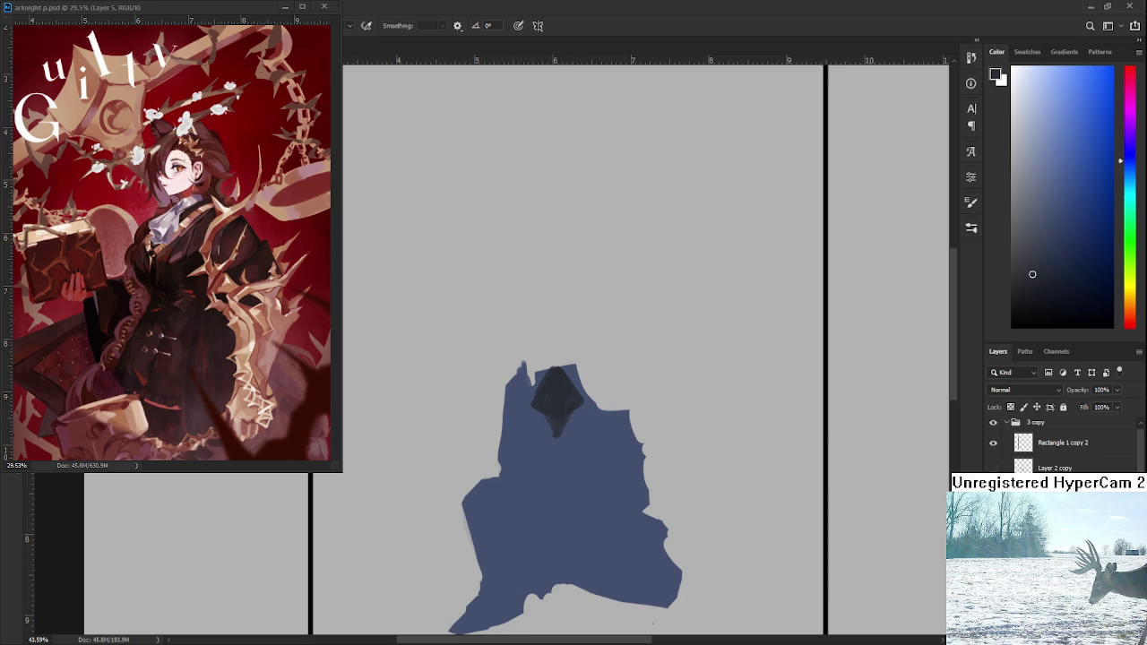
- Show the sketch layer again at low opacity and reselect the painting layer
click(1023, 465)
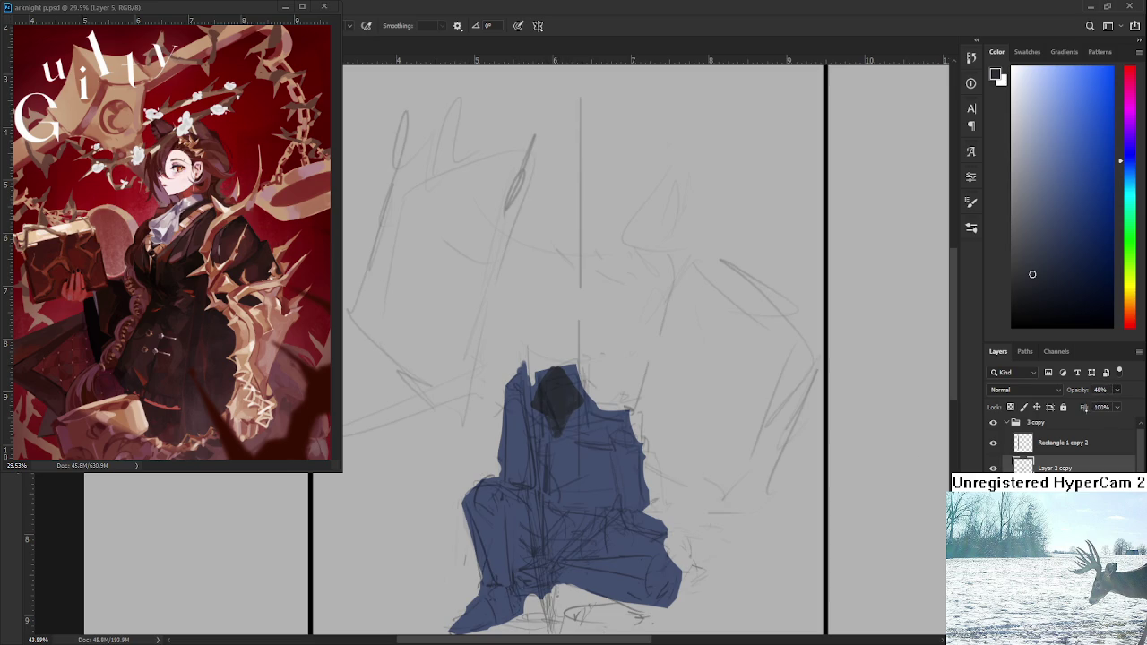
text(10)
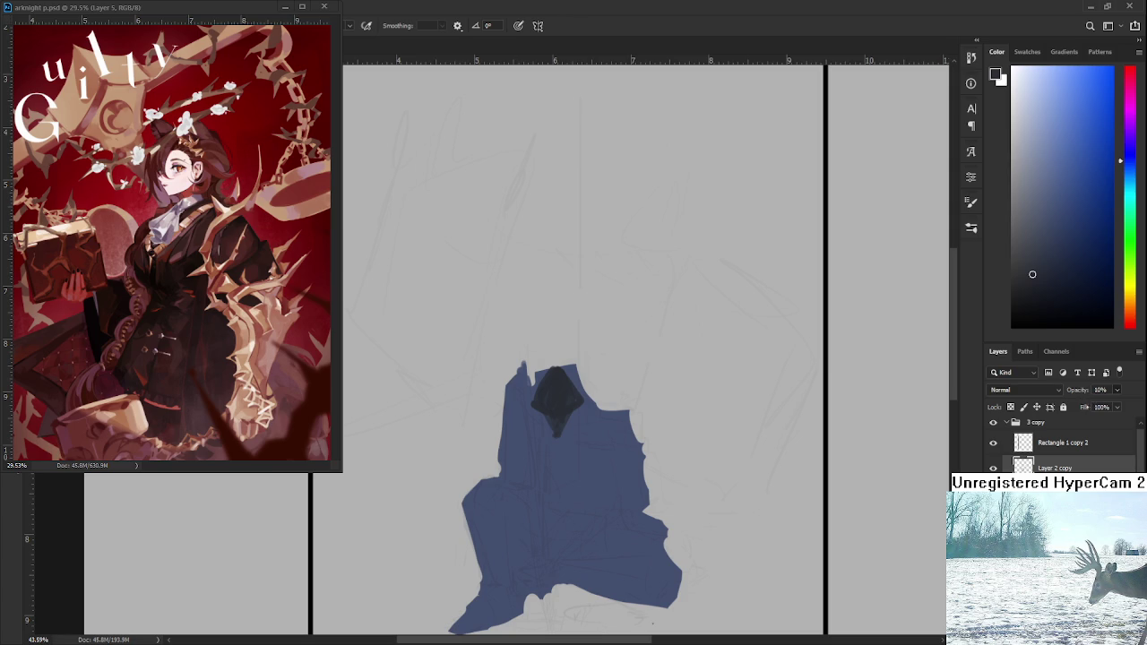
key(Up)
key(Down)
key(Down)
key(Down)
key(alt+[)
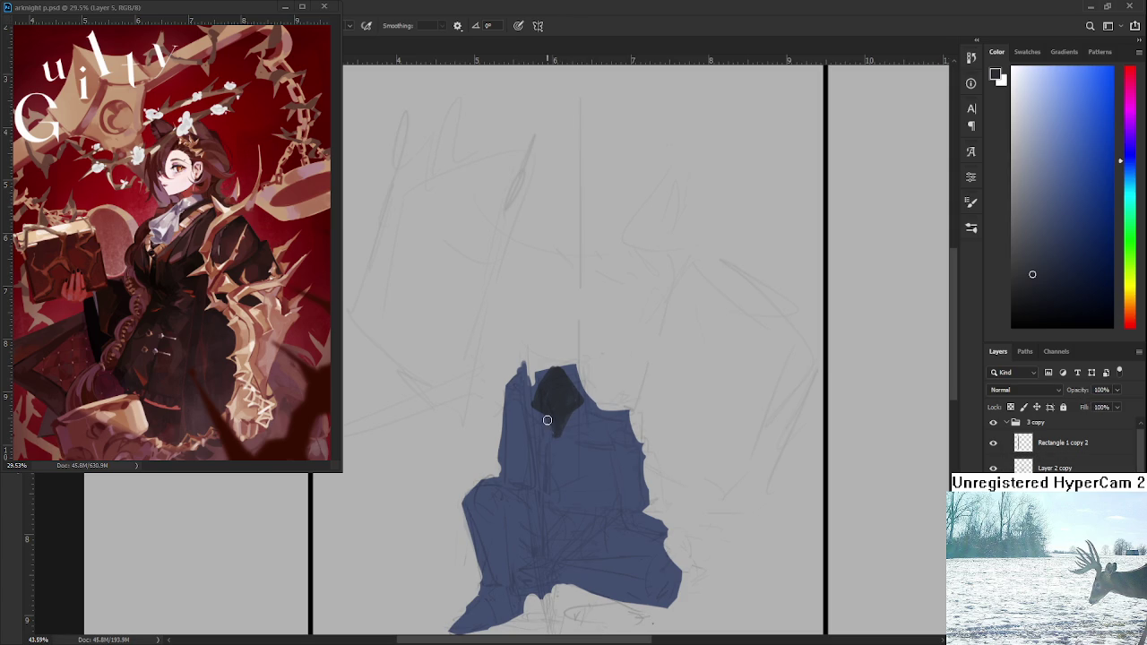
- Enlarge the dark head and paint left and right horn spikes to form a helmet
drag(543, 421, 572, 418)
alt+click(568, 442)
alt+click(548, 397)
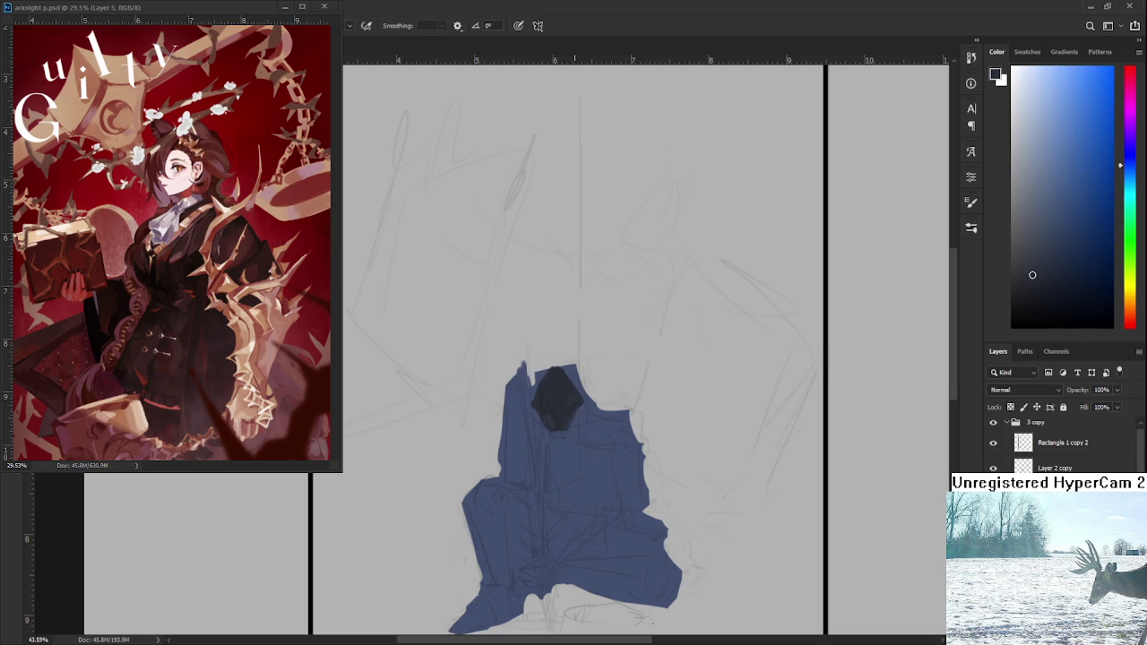
drag(536, 396, 522, 349)
key(e)
key(b)
mouse_move(576, 394)
mouse_down()
mouse_move(588, 343)
mouse_move(605, 334)
mouse_up()
key(e)
key(b)
mouse_move(534, 392)
mouse_down()
mouse_move(569, 421)
mouse_move(543, 397)
mouse_move(569, 401)
mouse_move(563, 357)
mouse_move(562, 407)
mouse_move(563, 358)
mouse_move(562, 376)
mouse_up()
- Sample several navy and blue-grey tones from the helmet
click(1027, 217)
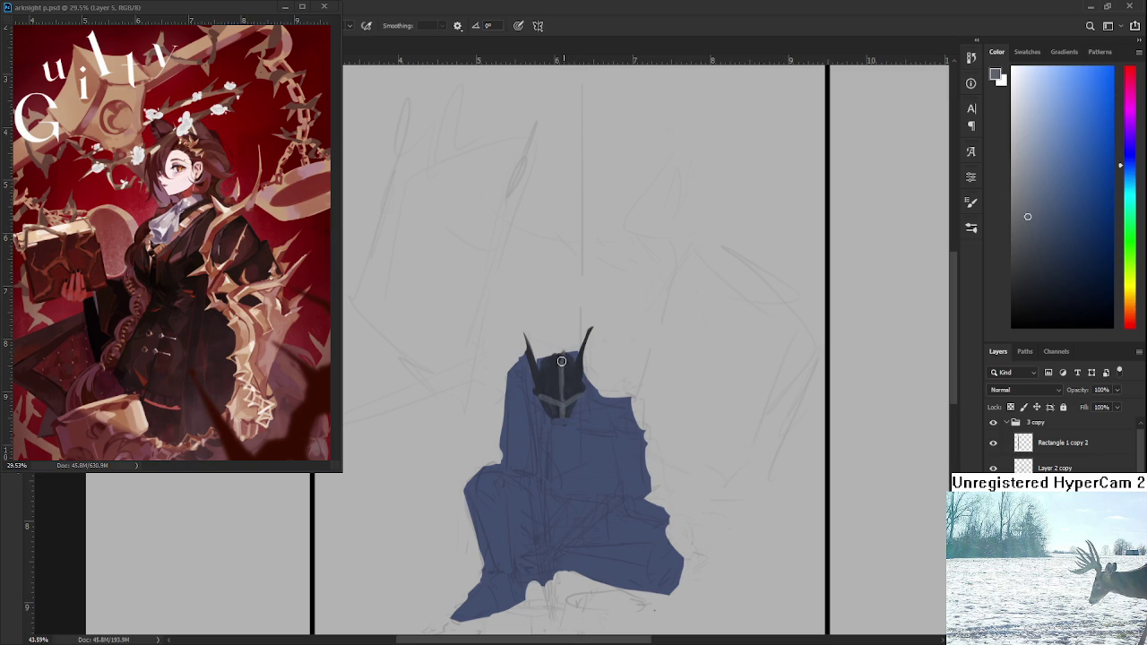
alt+click(571, 383)
alt+click(560, 389)
alt+click(565, 402)
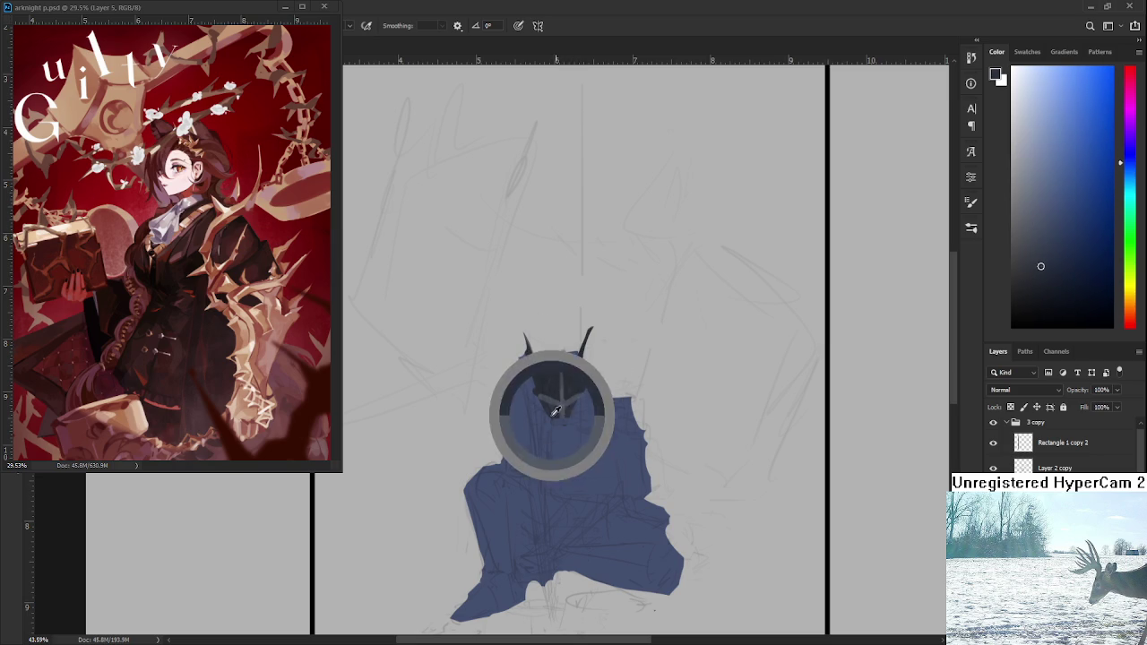
alt+click(564, 401)
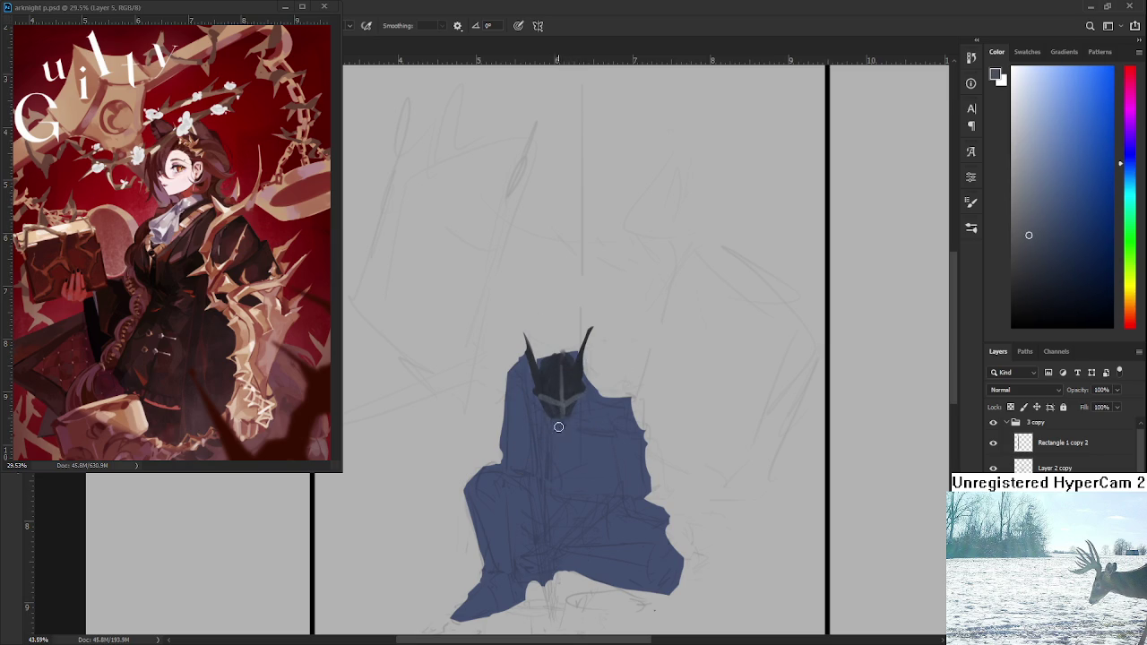
alt+click(559, 412)
alt+click(578, 419)
alt+click(570, 385)
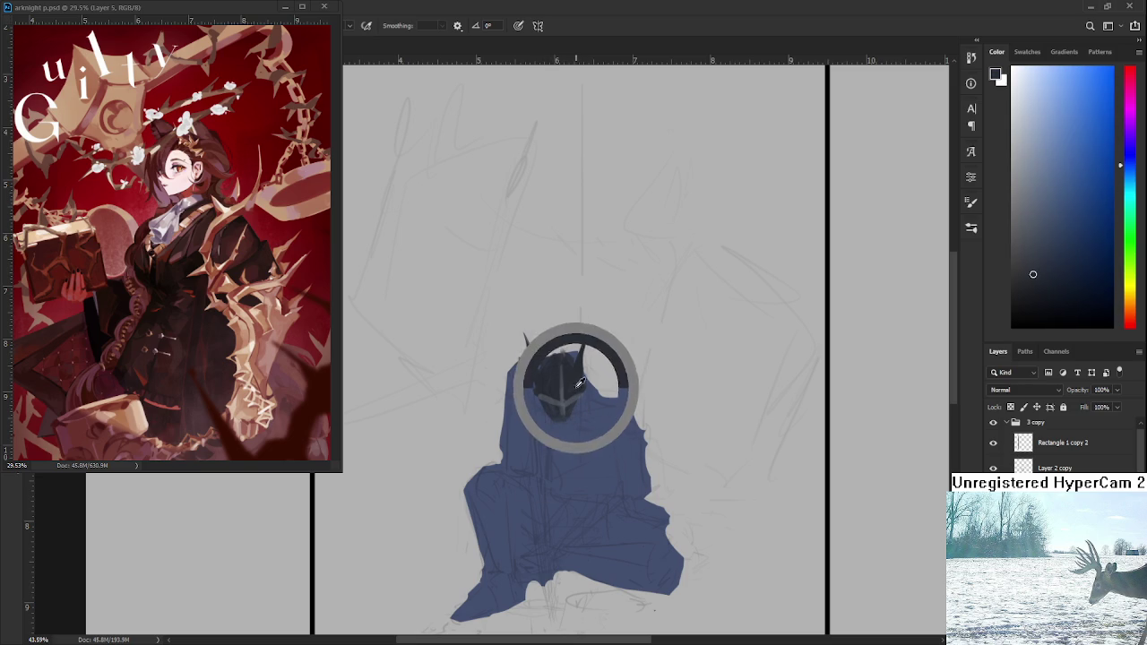
- Choose a dark brown in the Color panel
click(1032, 239)
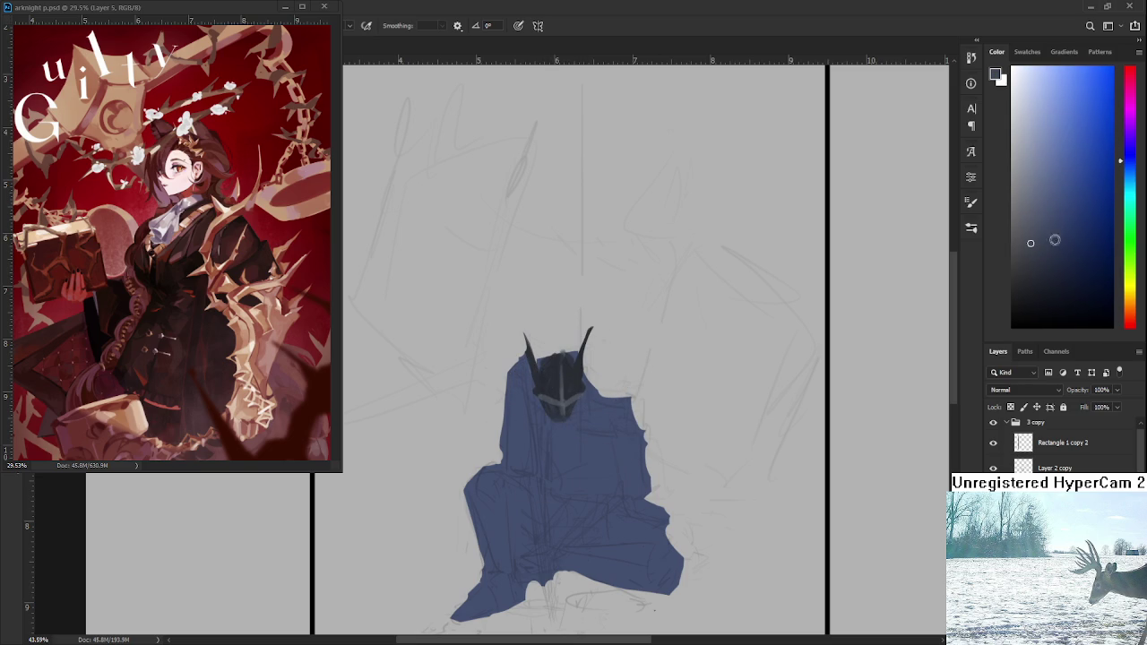
click(1130, 313)
click(1053, 232)
click(1052, 251)
- Paint dark brown strokes across both sides of the helmet's base and hide the sketch layer
click(1037, 276)
mouse_move(537, 408)
mouse_down()
mouse_move(592, 403)
mouse_move(581, 421)
mouse_move(578, 399)
mouse_move(585, 417)
mouse_move(602, 394)
mouse_up()
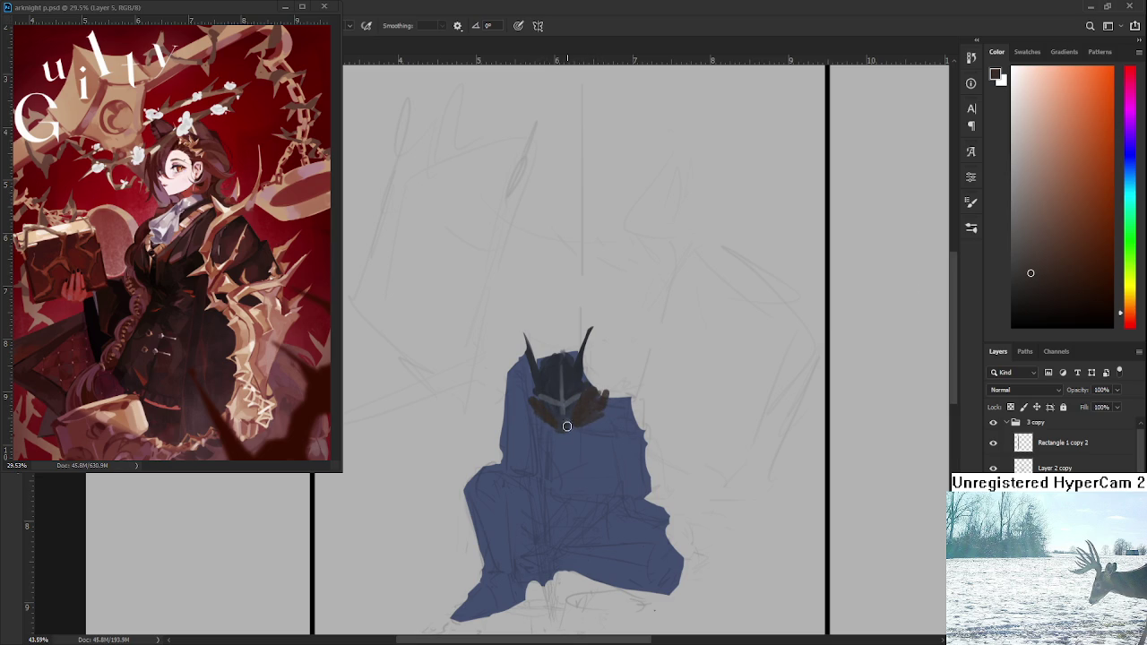
mouse_move(528, 401)
mouse_down()
mouse_move(554, 430)
mouse_move(525, 403)
mouse_move(531, 419)
mouse_move(570, 434)
mouse_move(533, 404)
mouse_up()
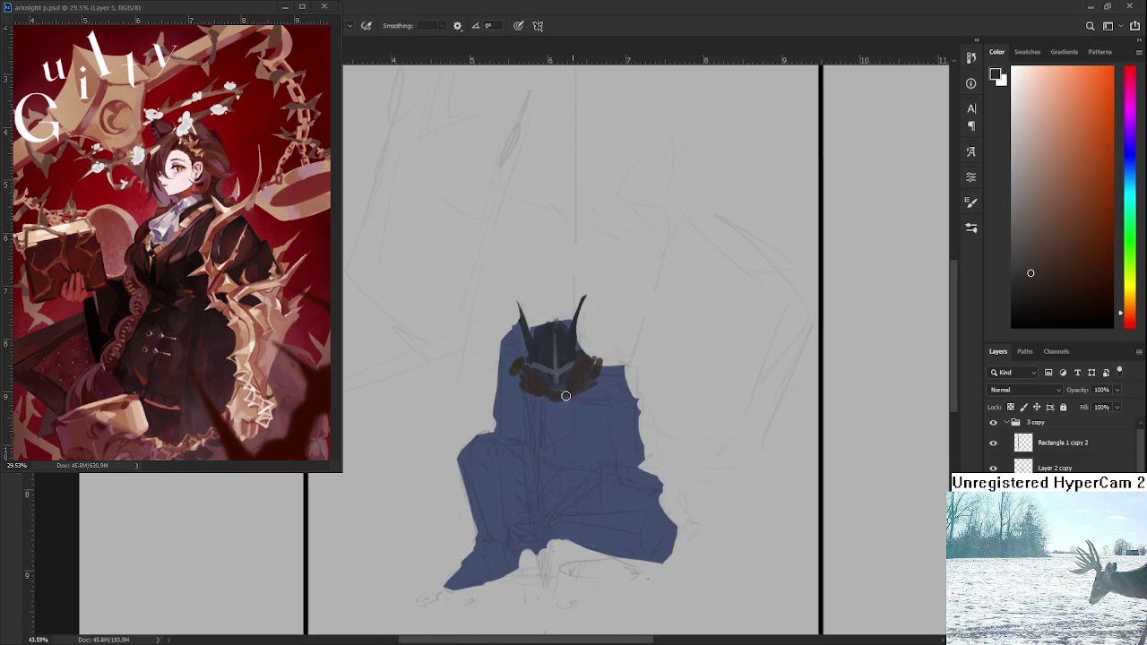
alt+click(564, 397)
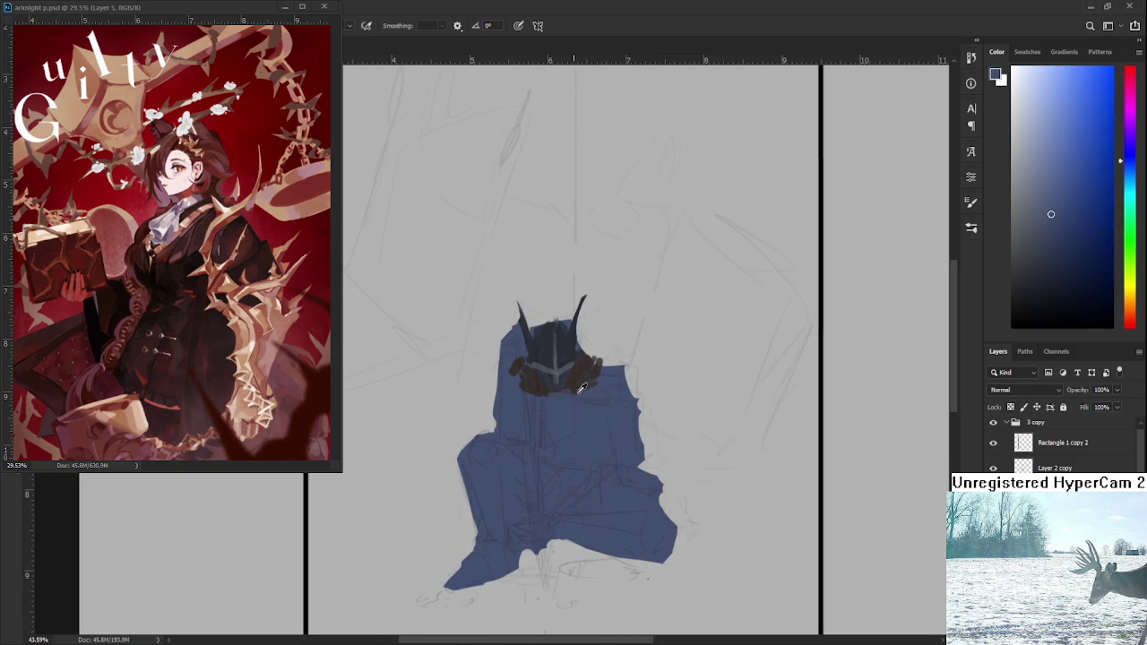
alt+click(582, 376)
click(1002, 453)
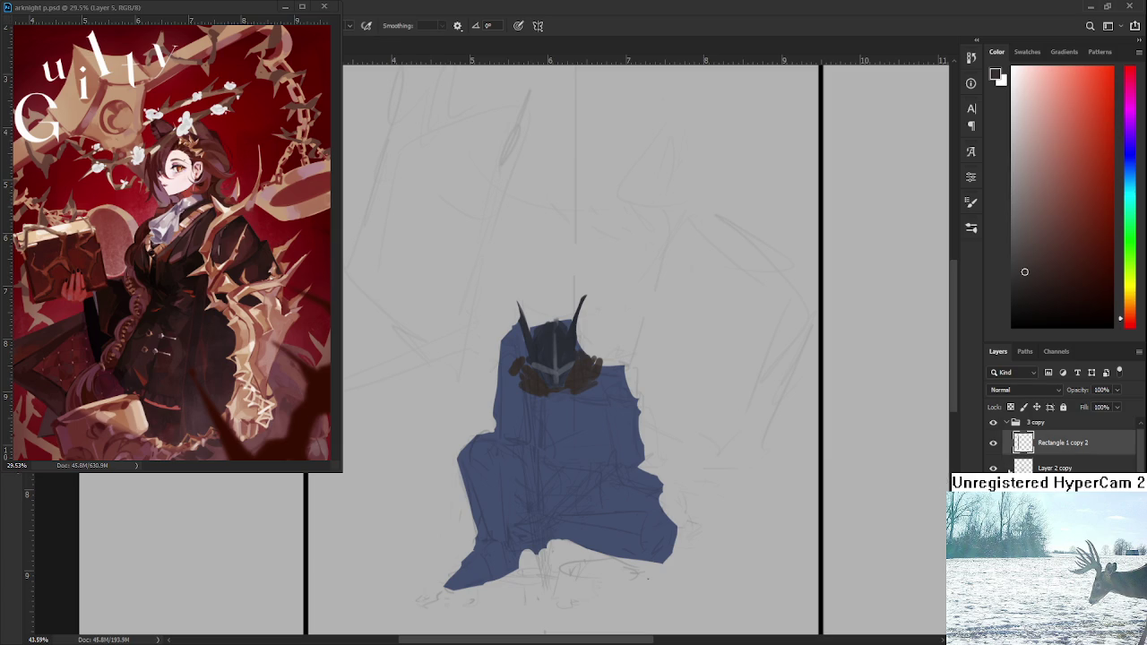
click(993, 467)
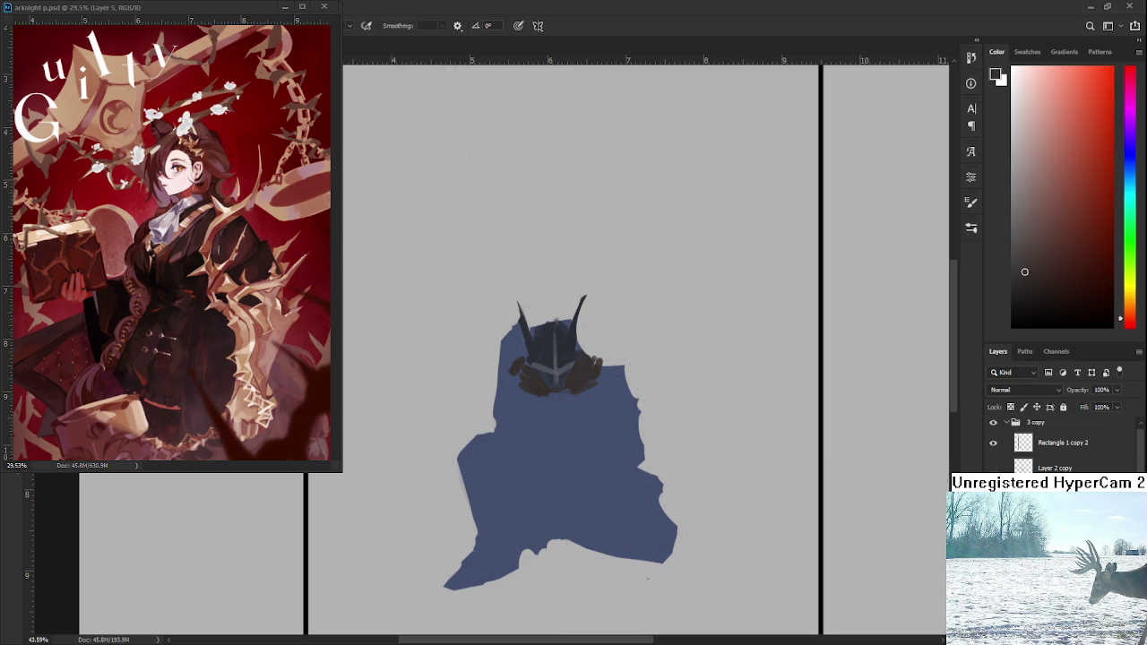
- Add a short dark stroke under the helmet and cover its middle with slate blue
scroll(628, 434, down, 3)
scroll(418, 326, up, 2)
scroll(418, 326, up, 2)
scroll(418, 326, up, 1)
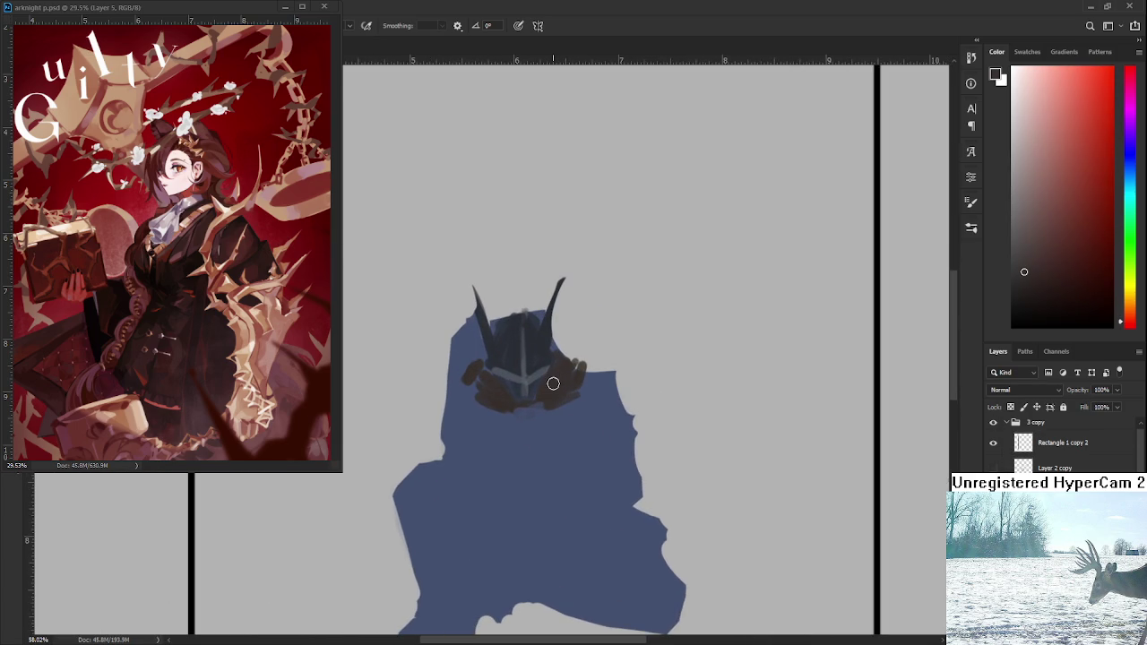
drag(525, 392, 541, 404)
key(ctrl+z)
mouse_move(505, 408)
mouse_down()
mouse_move(563, 413)
mouse_move(524, 414)
mouse_up()
alt+click(540, 417)
alt+click(502, 379)
alt+click(525, 384)
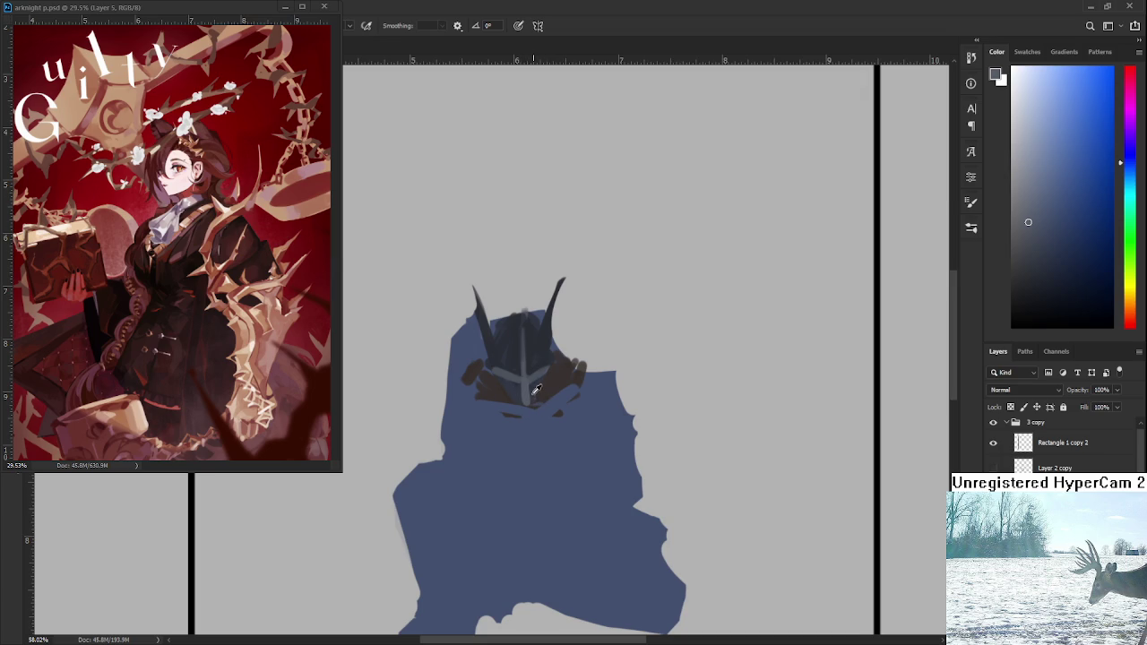
- Sample lighter and darker blue-grey tones across the helmet's front to shade it
alt+click(504, 394)
alt+click(505, 386)
alt+click(543, 394)
alt+click(534, 365)
alt+click(525, 368)
alt+click(524, 370)
alt+click(517, 364)
alt+click(512, 369)
alt+click(507, 375)
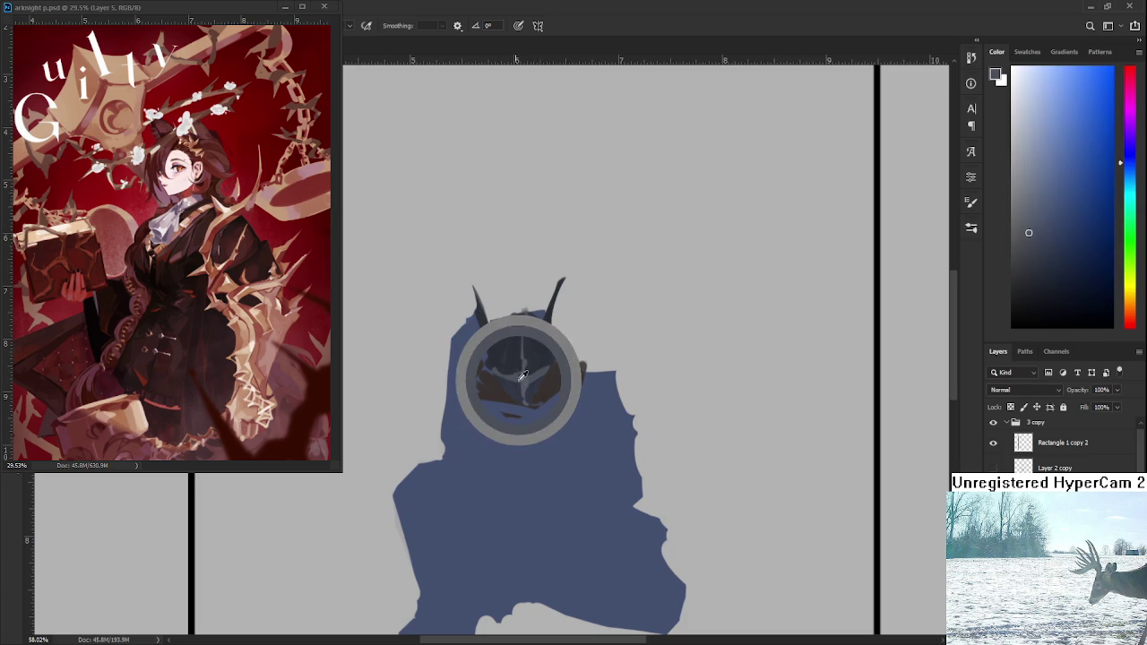
drag(523, 378, 523, 422)
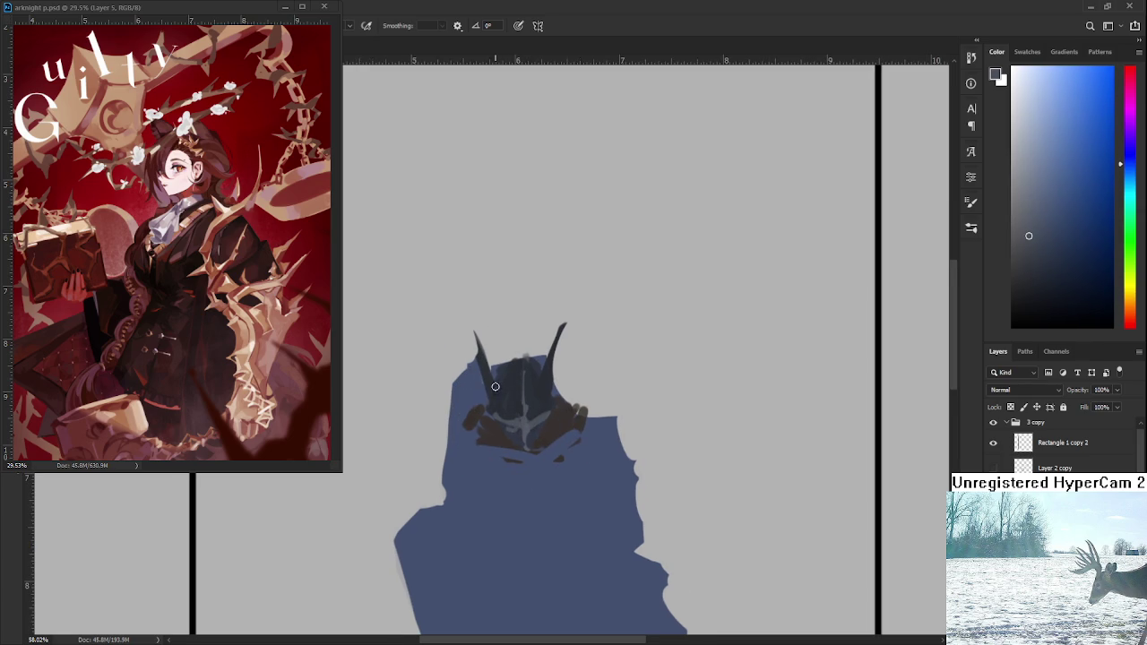
alt+click(511, 367)
alt+click(524, 418)
alt+click(534, 370)
alt+click(548, 394)
alt+click(534, 385)
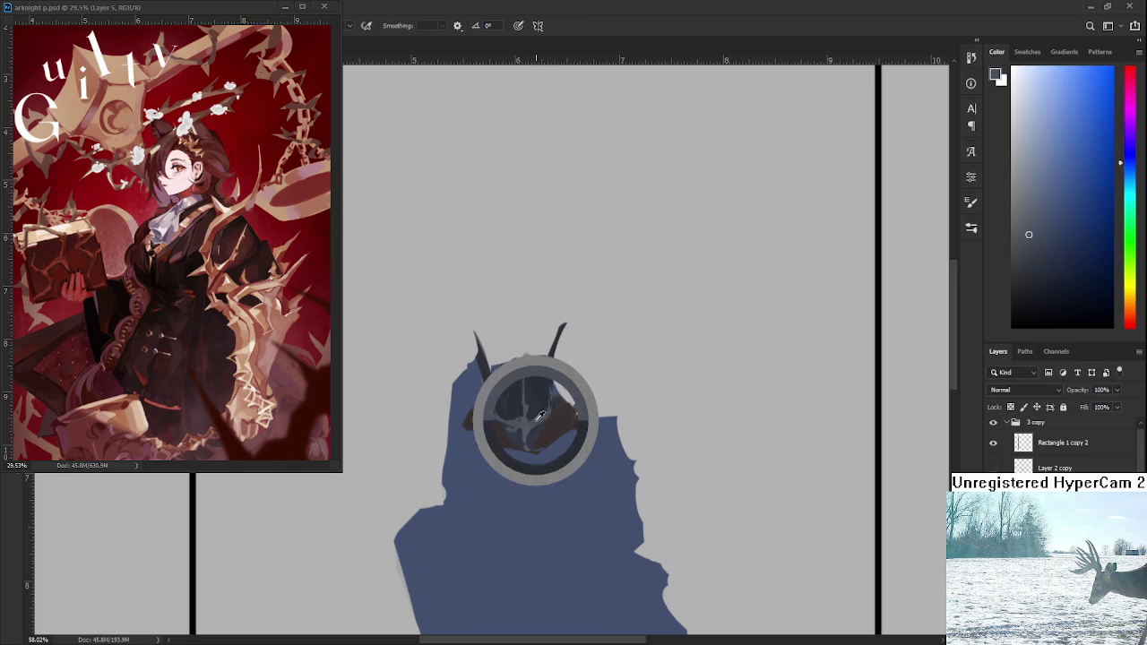
alt+click(489, 375)
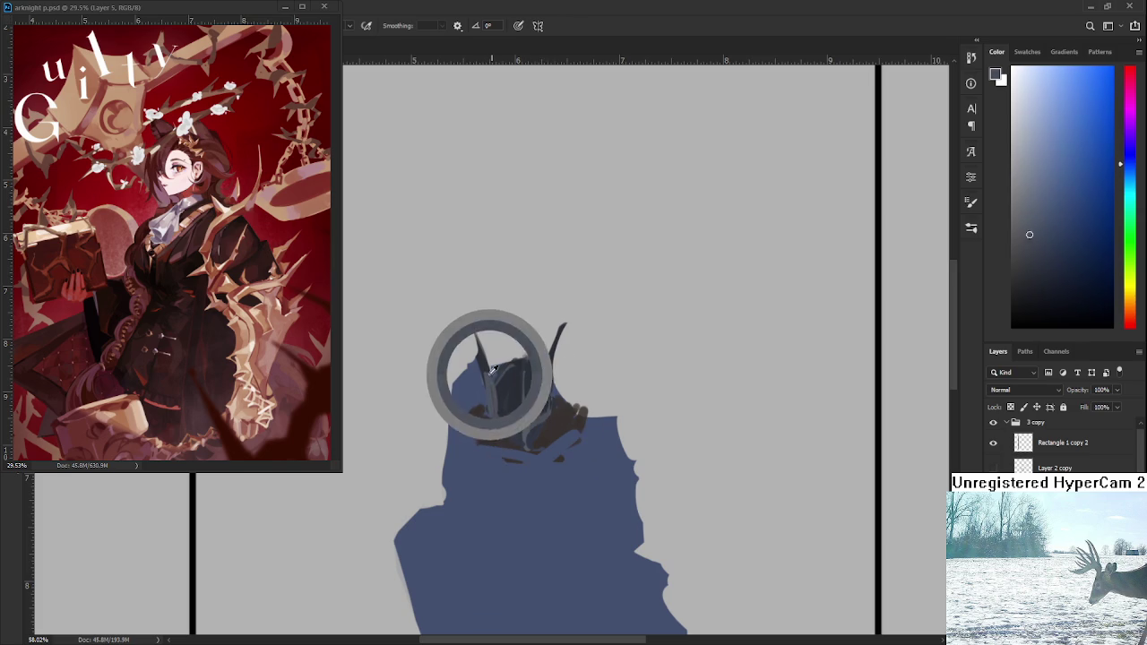
alt+click(489, 385)
alt+click(492, 380)
- Pick a dark brown and resample nearby helmet colours
alt+click(538, 388)
drag(557, 414, 560, 390)
alt+click(560, 389)
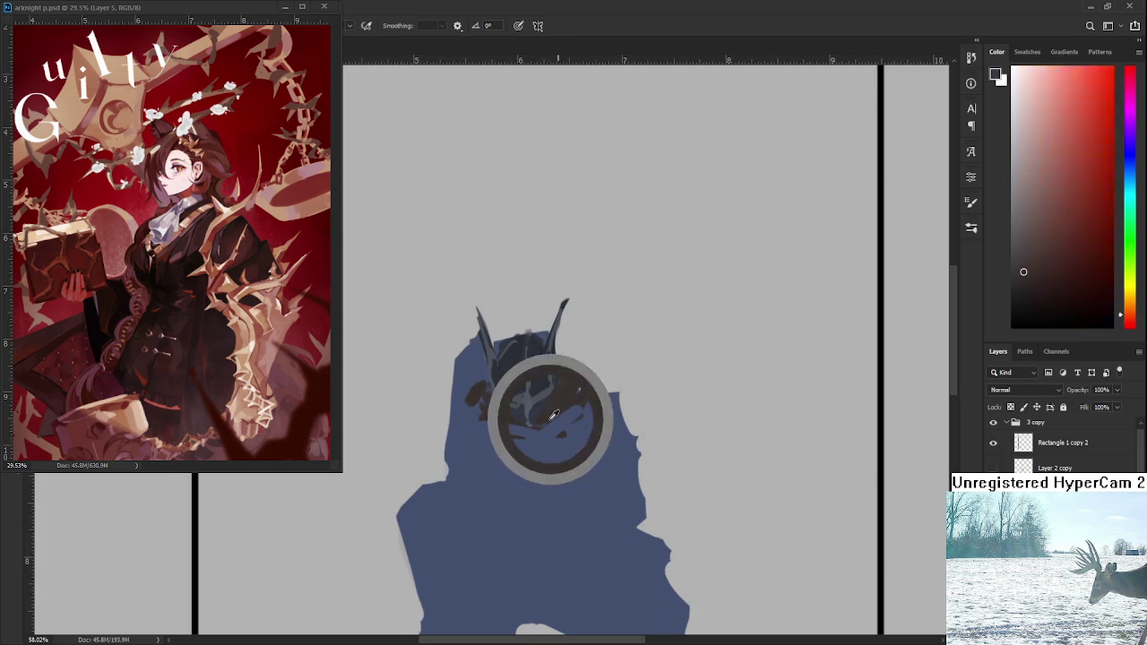
click(1035, 289)
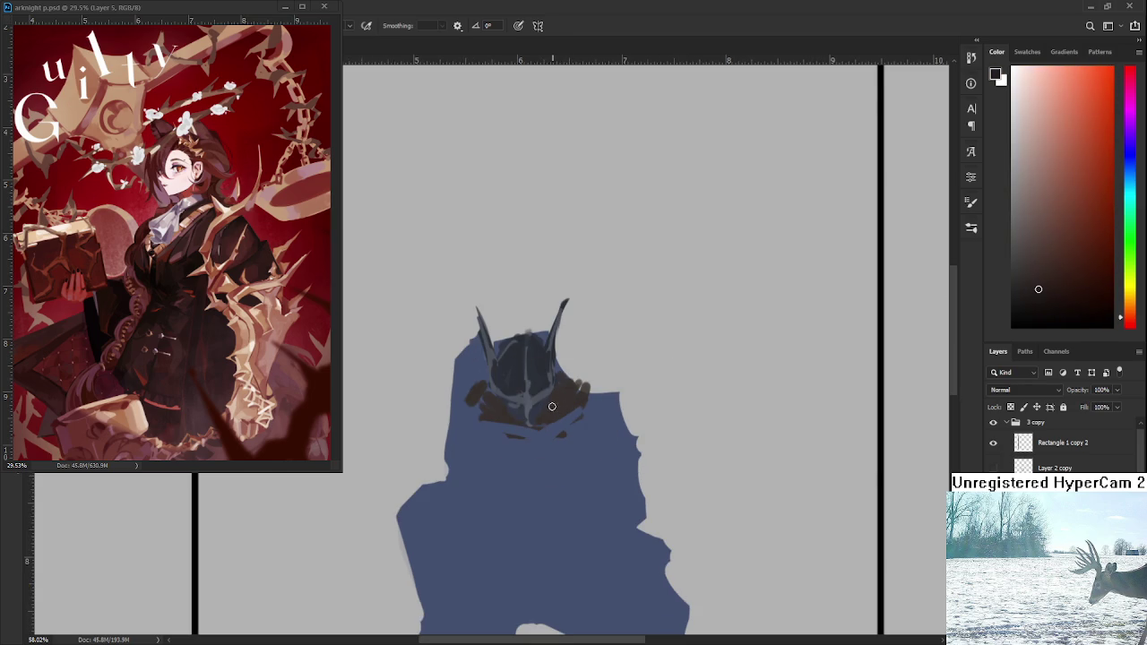
alt+click(567, 402)
alt+click(565, 399)
alt+click(547, 397)
alt+click(543, 409)
- Paint dark brown strokes on the helmet's lower right and left, sampling near-black red and blue-grey
mouse_move(568, 390)
mouse_down()
mouse_move(488, 409)
mouse_move(529, 431)
mouse_up()
alt+click(541, 409)
drag(483, 389, 508, 426)
alt+click(542, 421)
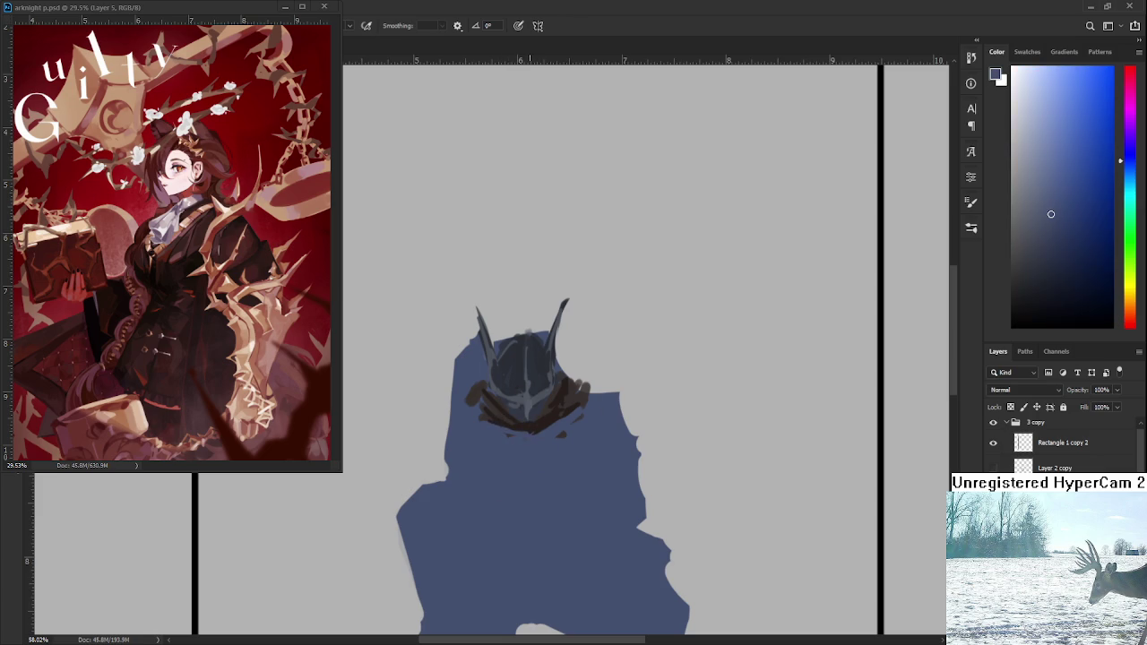
alt+click(541, 424)
alt+click(557, 410)
alt+click(534, 453)
drag(554, 448, 535, 441)
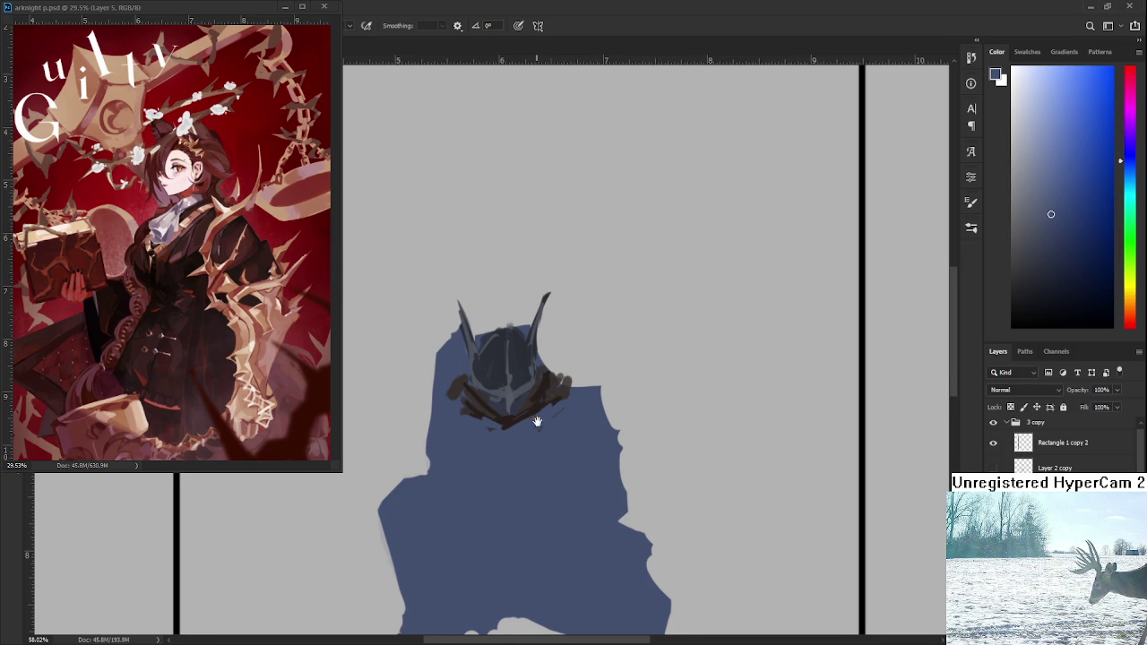
- Sample dark reddish browns and paint the faceguard's lower V and its left side
drag(535, 423, 543, 408)
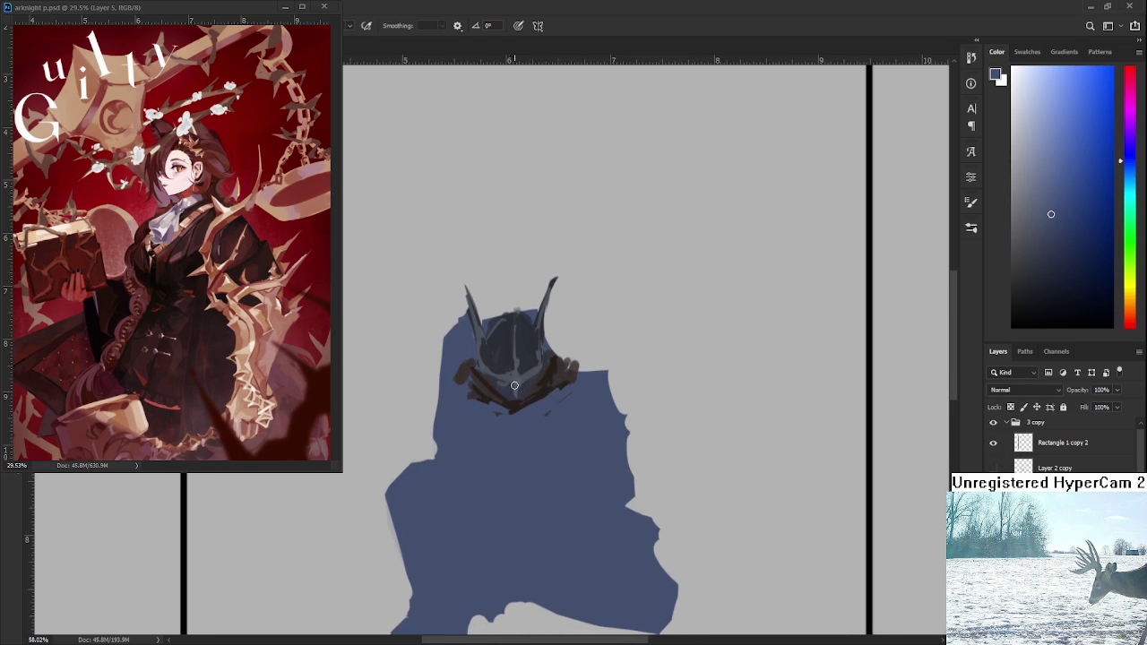
alt+click(524, 399)
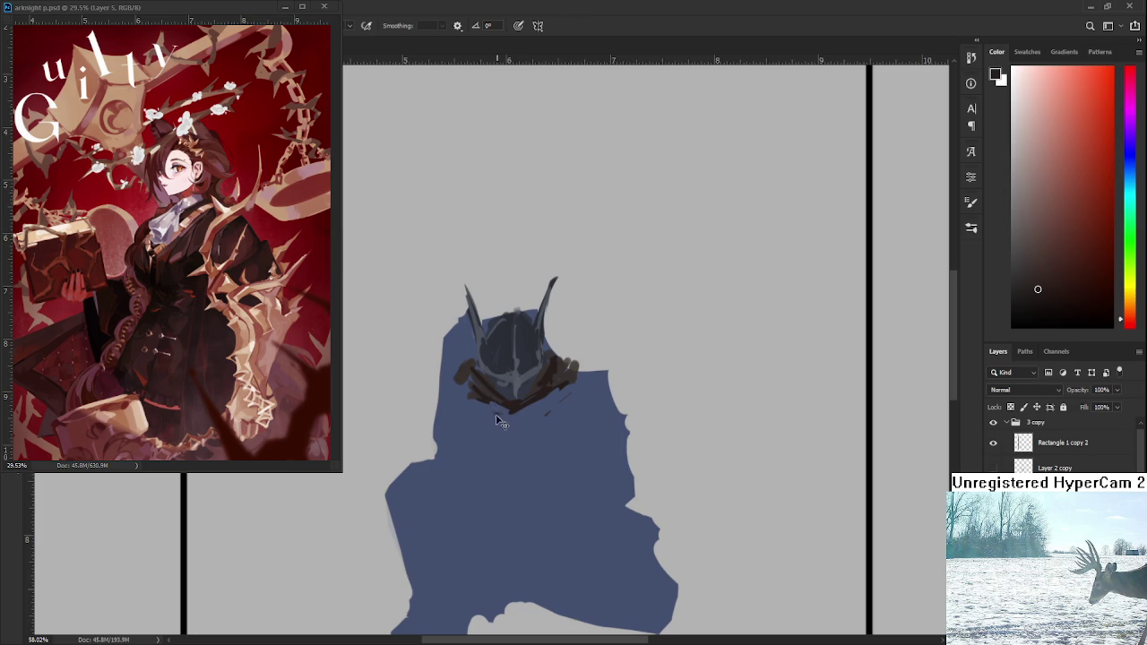
mouse_move(512, 418)
mouse_down()
mouse_move(543, 403)
mouse_move(518, 421)
mouse_move(518, 456)
mouse_move(546, 448)
mouse_up()
alt+click(538, 385)
alt+click(500, 425)
alt+click(501, 439)
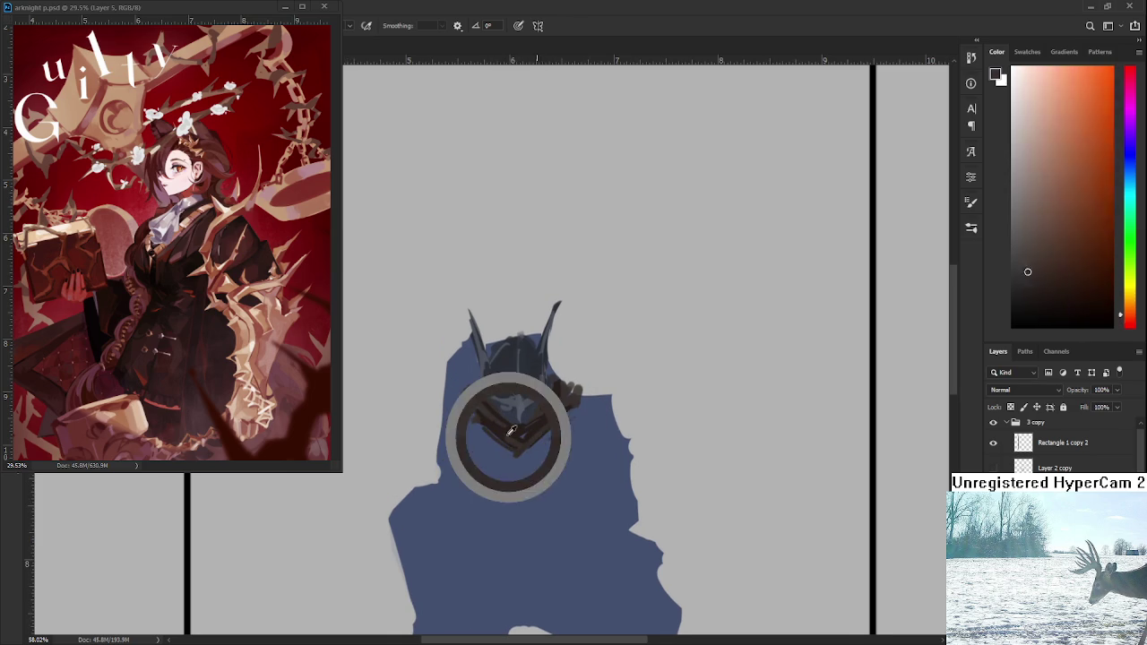
drag(477, 423, 500, 484)
mouse_move(475, 427)
mouse_down()
mouse_move(498, 480)
mouse_move(497, 468)
mouse_move(522, 494)
mouse_up()
- Fill below the V and the faceguard's lower right with dark brown
drag(529, 442, 533, 475)
mouse_move(549, 427)
mouse_down()
mouse_move(537, 472)
mouse_move(563, 428)
mouse_move(545, 459)
mouse_up()
alt+click(562, 467)
alt+click(499, 422)
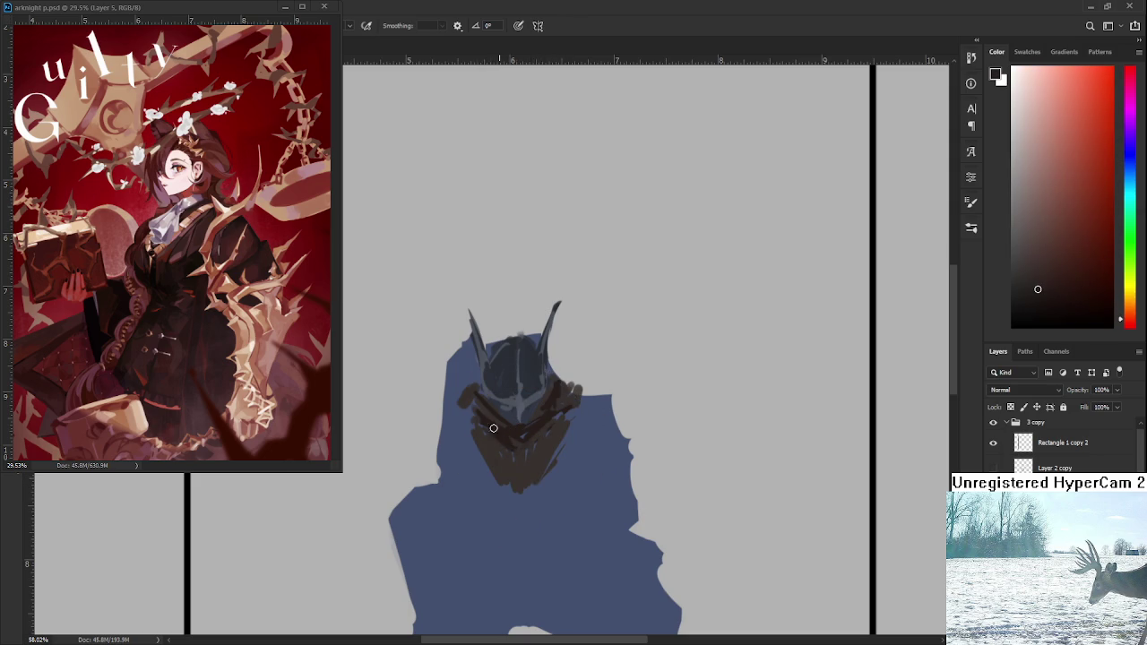
alt+click(509, 428)
mouse_move(536, 488)
mouse_down()
mouse_move(559, 426)
mouse_move(528, 475)
mouse_up()
alt+click(553, 441)
mouse_move(563, 421)
mouse_down()
mouse_move(579, 403)
mouse_move(552, 455)
mouse_up()
- Sample blue-greys from the helmet and figure, then erase stray marks
alt+click(568, 436)
alt+click(556, 423)
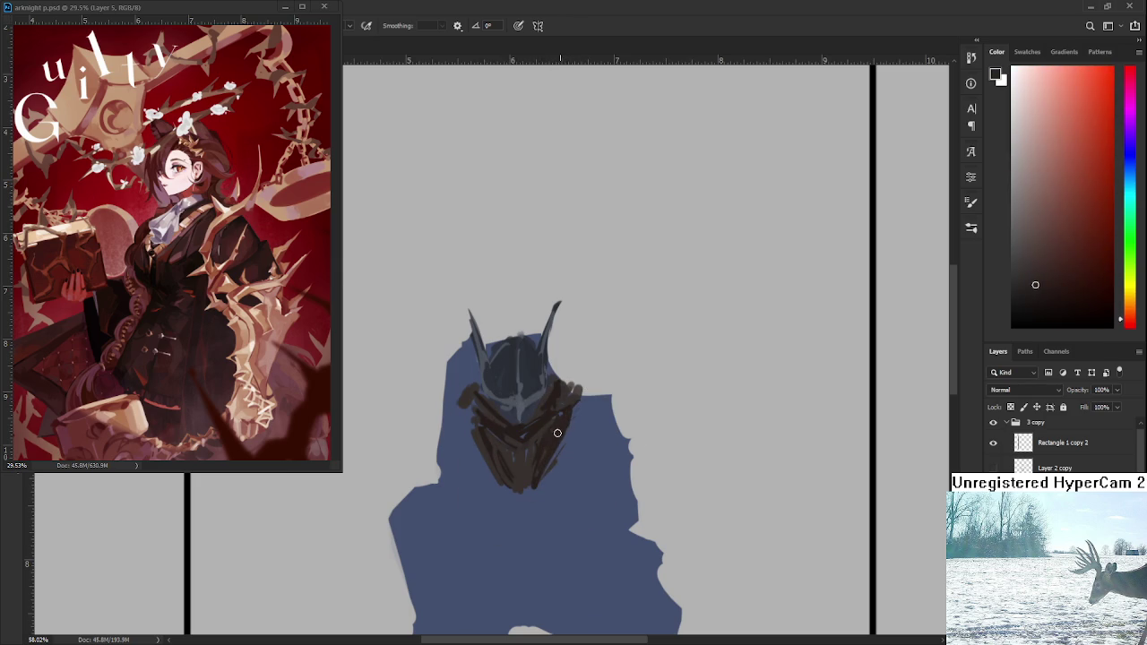
alt+click(505, 419)
alt+click(520, 426)
alt+click(532, 409)
drag(538, 365, 510, 348)
alt+click(543, 391)
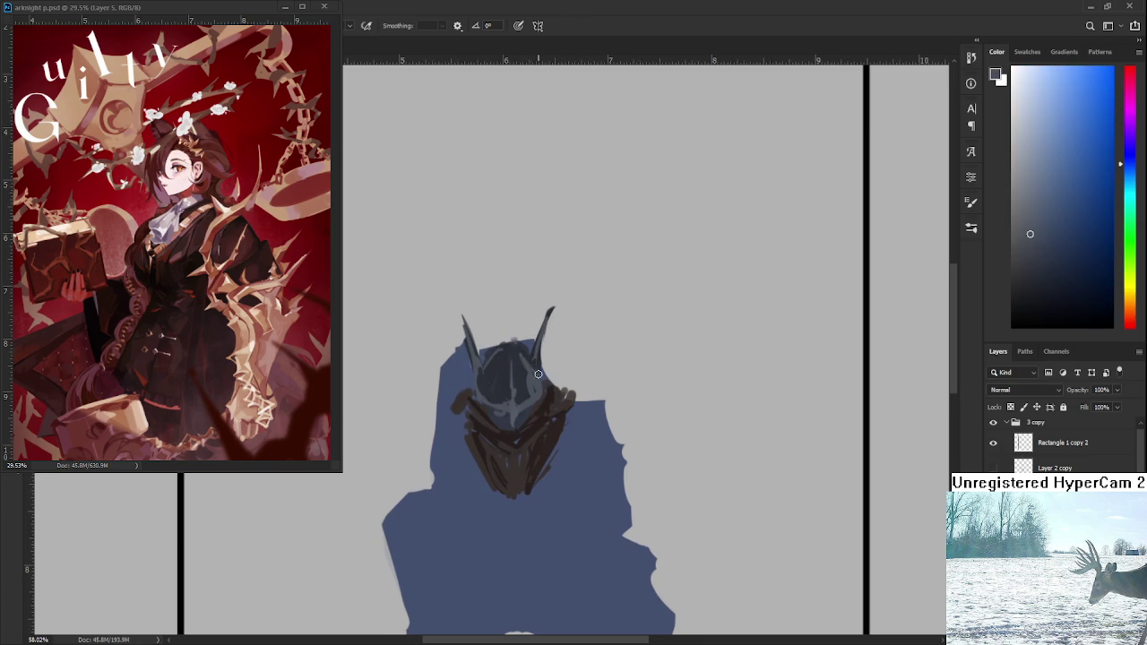
key(e)
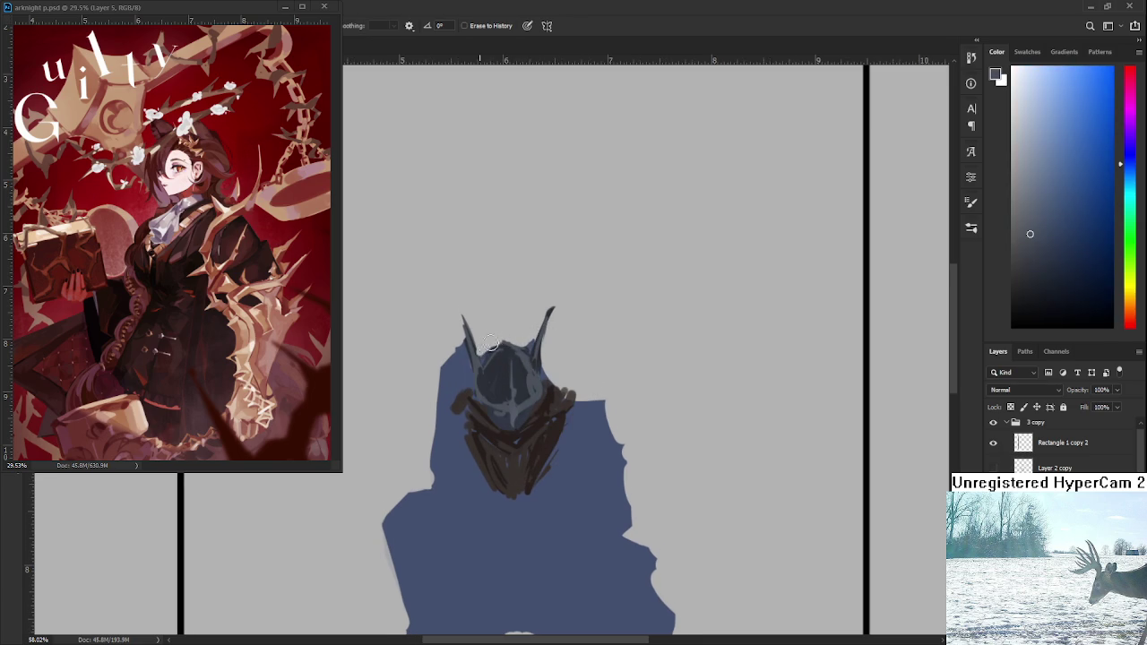
key(b)
- Paint a brown stroke right of the helmet and erase stray marks around it
alt+click(535, 362)
alt+click(549, 384)
drag(548, 380, 577, 399)
key(e)
key(b)
key(e)
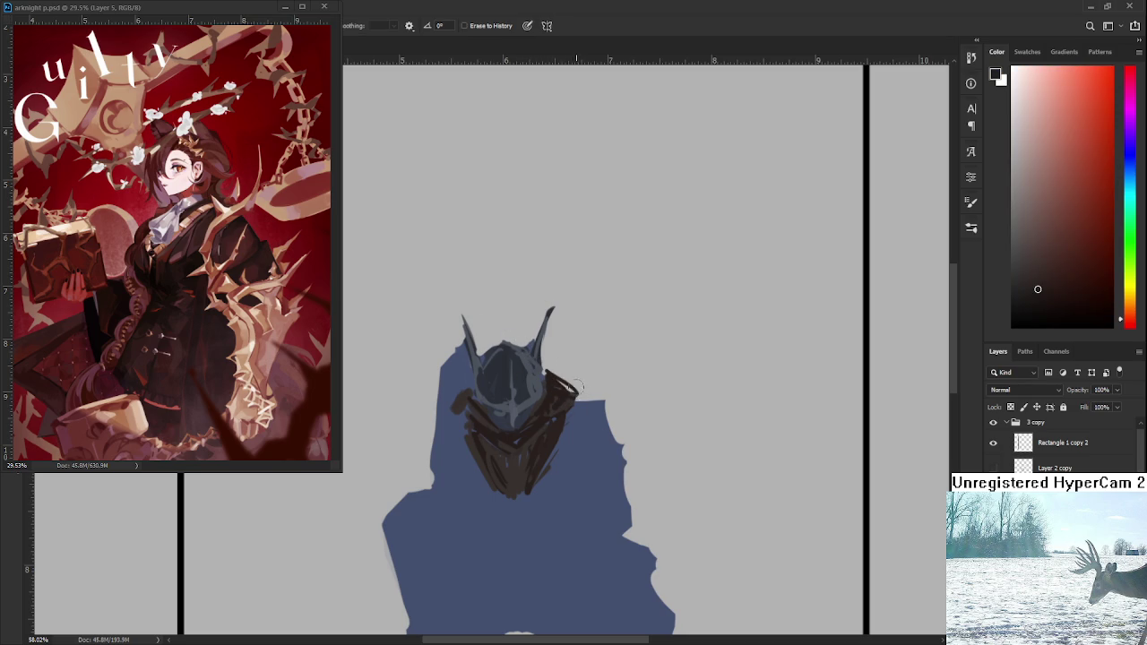
key(b)
drag(483, 420, 504, 412)
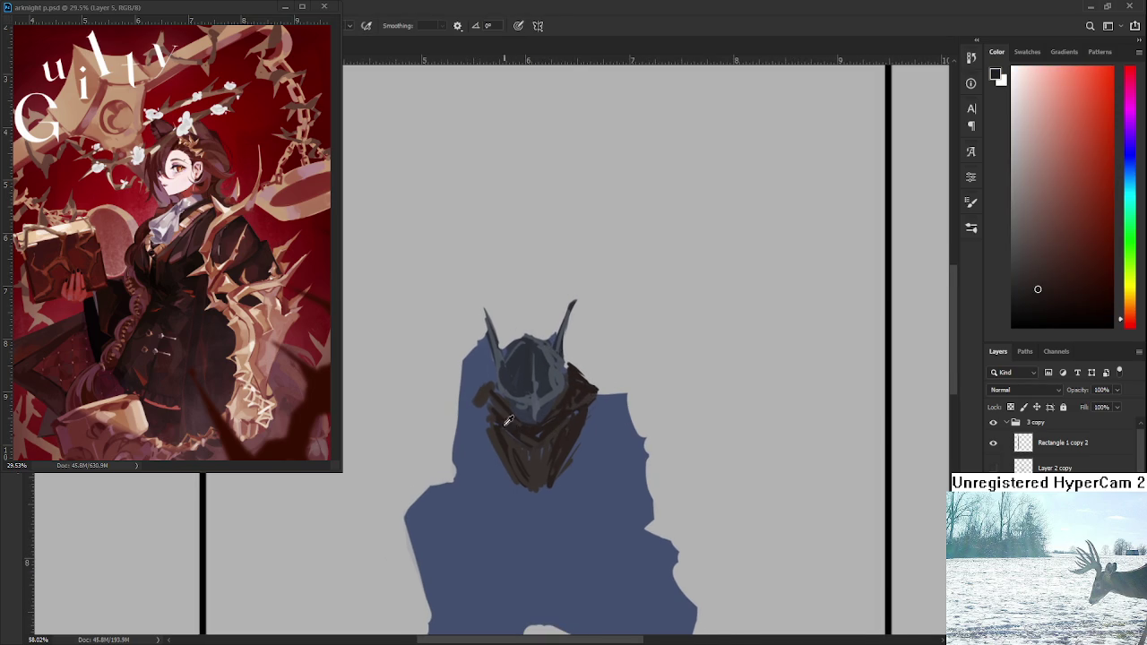
scroll(535, 376, down, 1)
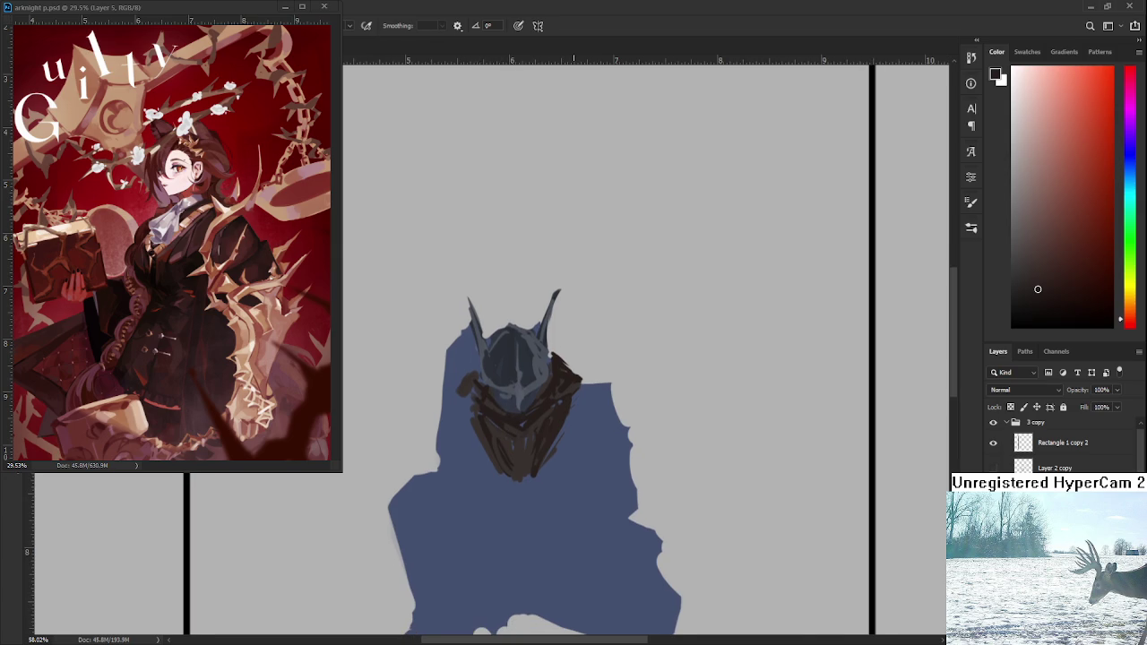
scroll(569, 390, down, 1)
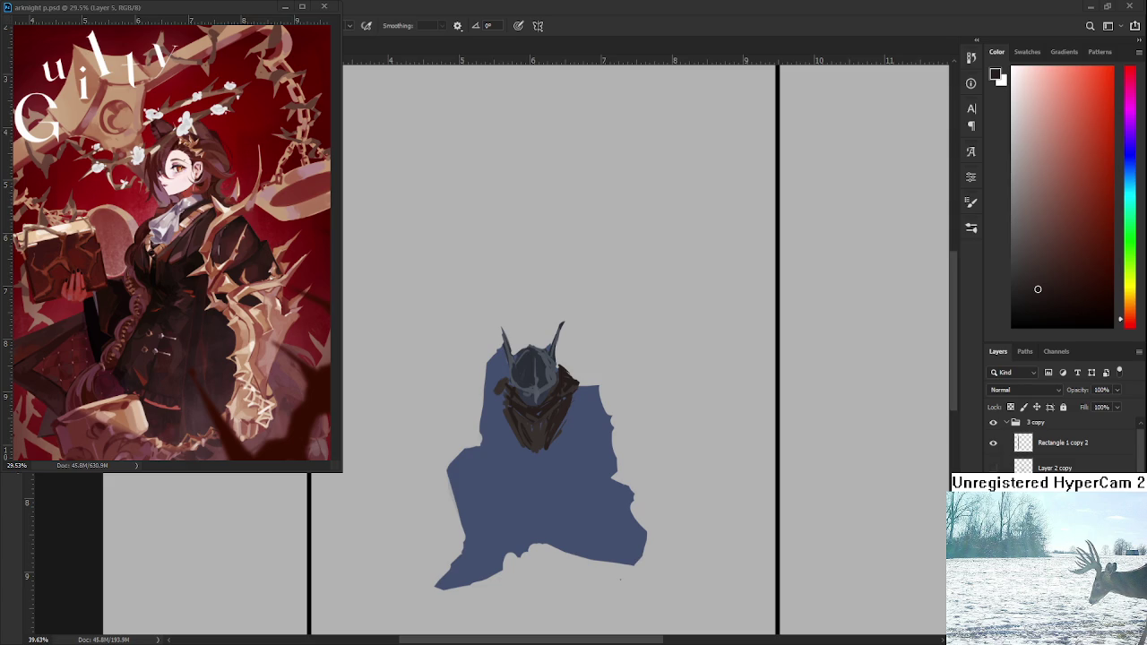
scroll(633, 458, down, 3)
scroll(534, 256, up, 2)
scroll(534, 256, up, 1)
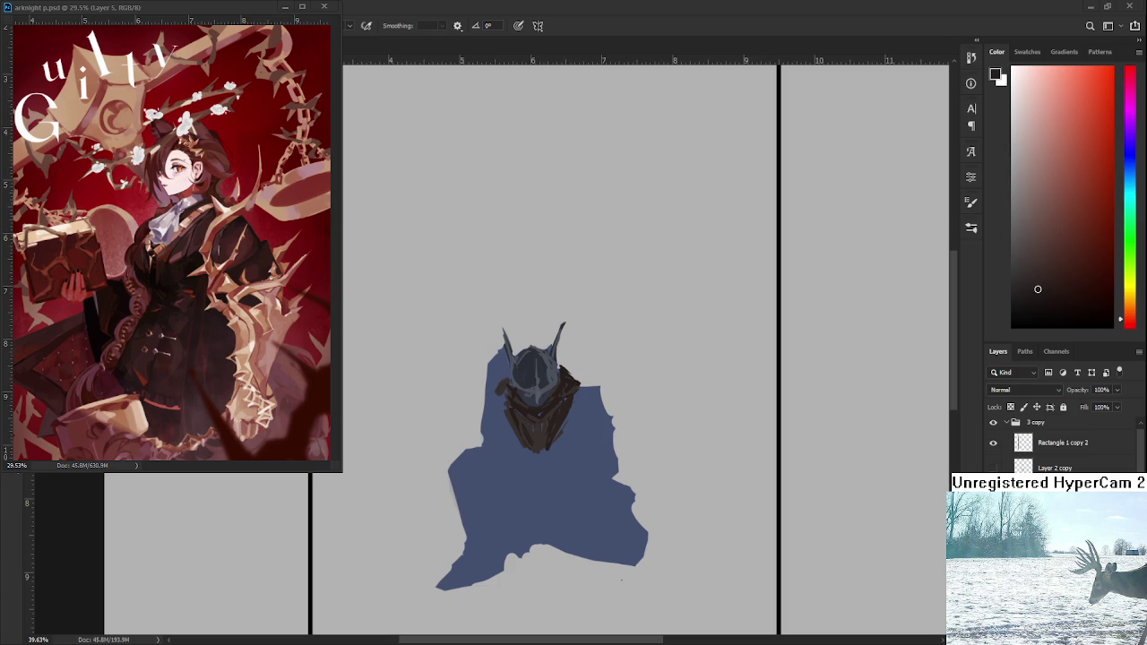
scroll(538, 376, up, 3)
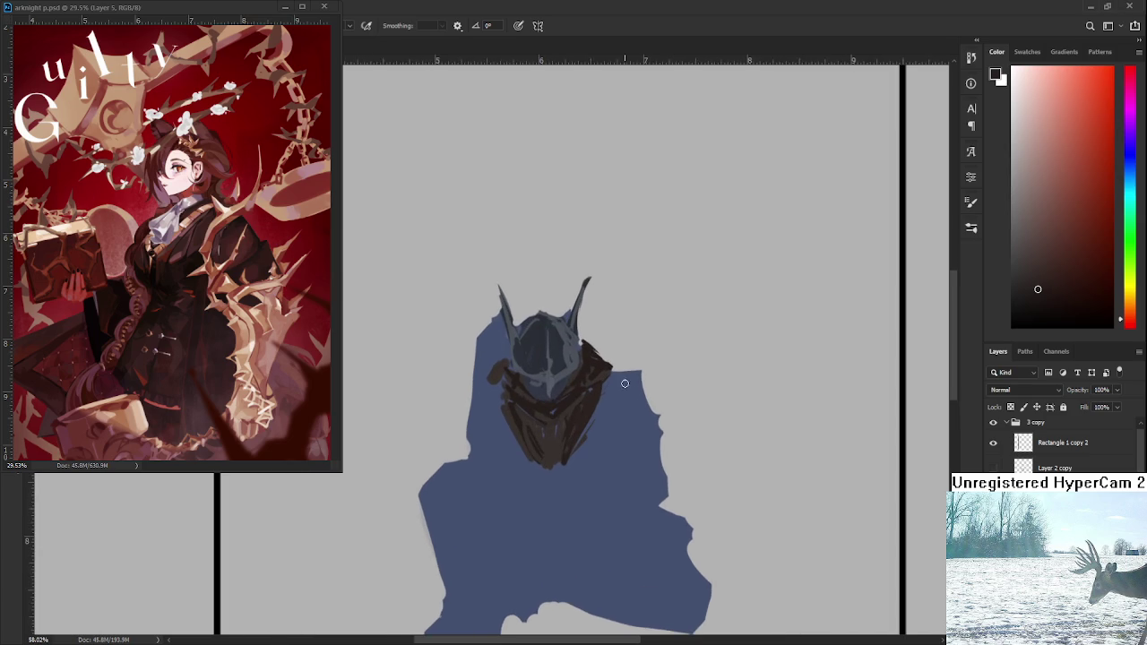
- Sample blue-greys and paint grey-blue shoulder armor right of the helmet
alt+click(520, 437)
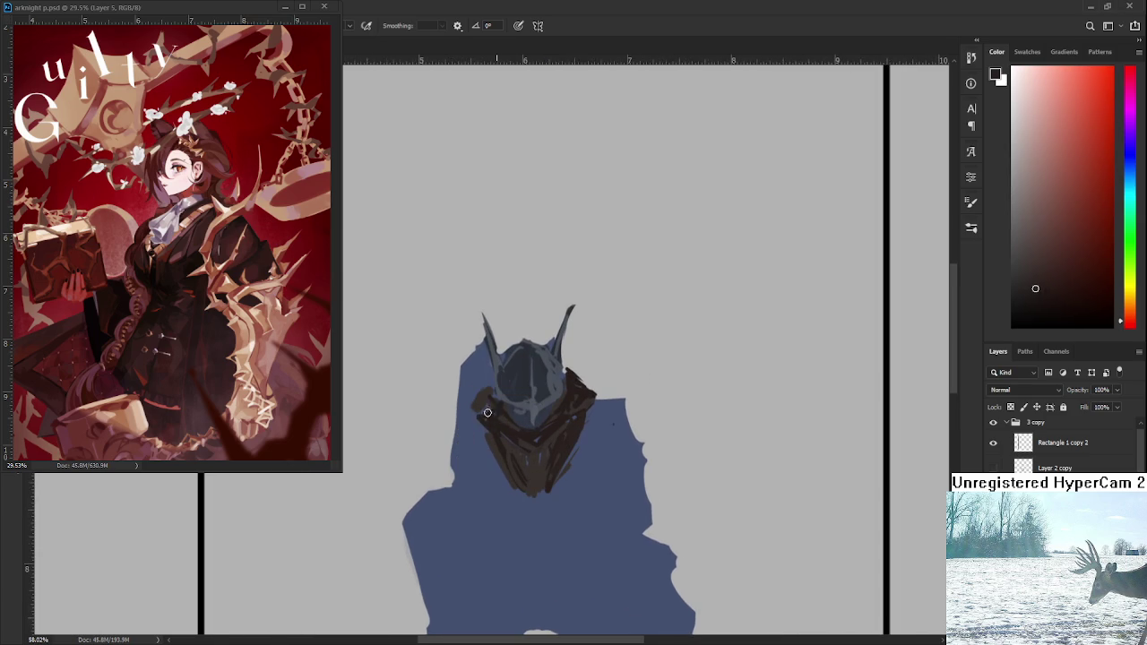
alt+click(566, 421)
alt+click(595, 412)
alt+click(607, 417)
alt+click(543, 353)
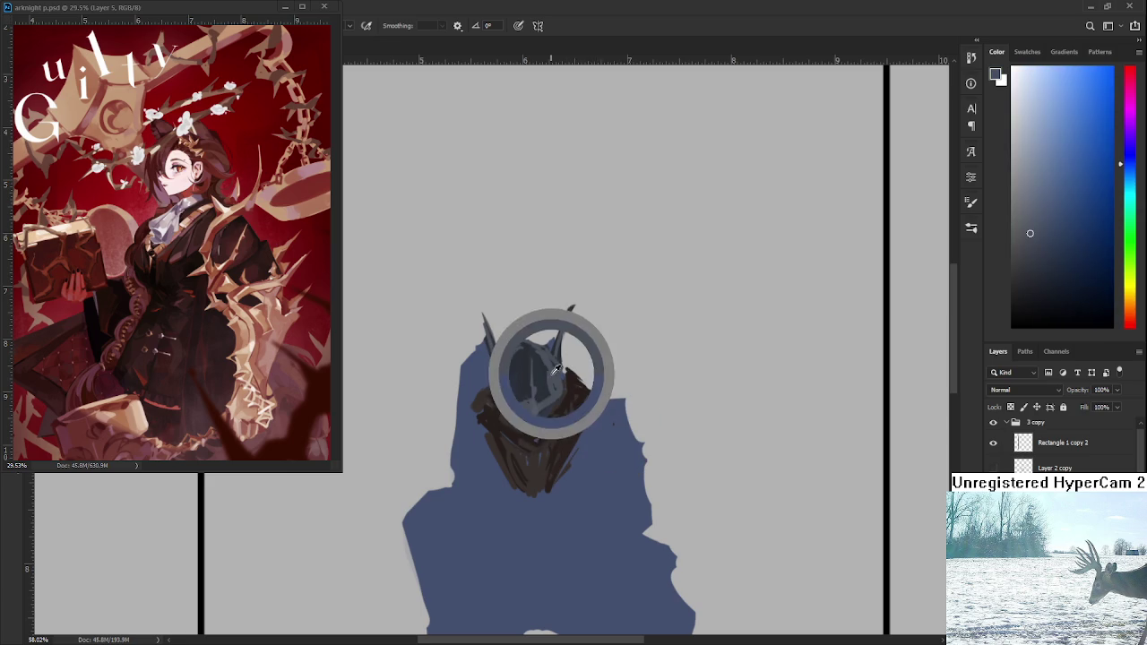
mouse_move(590, 399)
mouse_down()
mouse_move(631, 415)
mouse_move(601, 412)
mouse_up()
alt+click(529, 358)
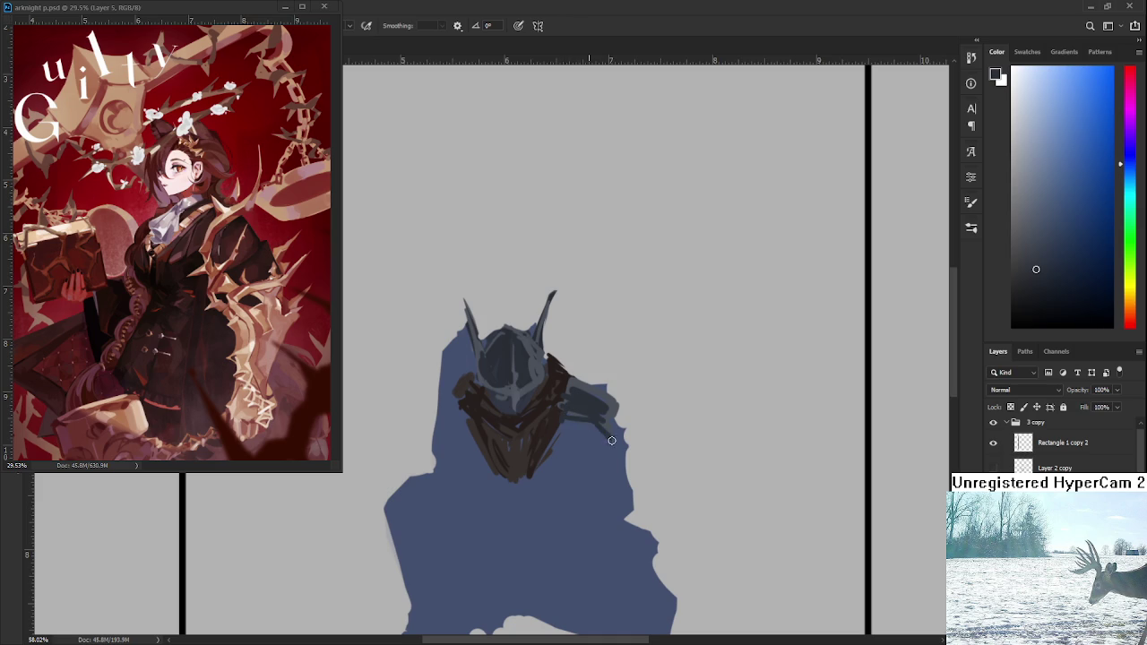
- Pick a darker blue from the cloak and paint dark blue strokes on the cloak
alt+click(606, 400)
alt+click(612, 433)
alt+click(603, 423)
alt+click(604, 421)
alt+click(578, 441)
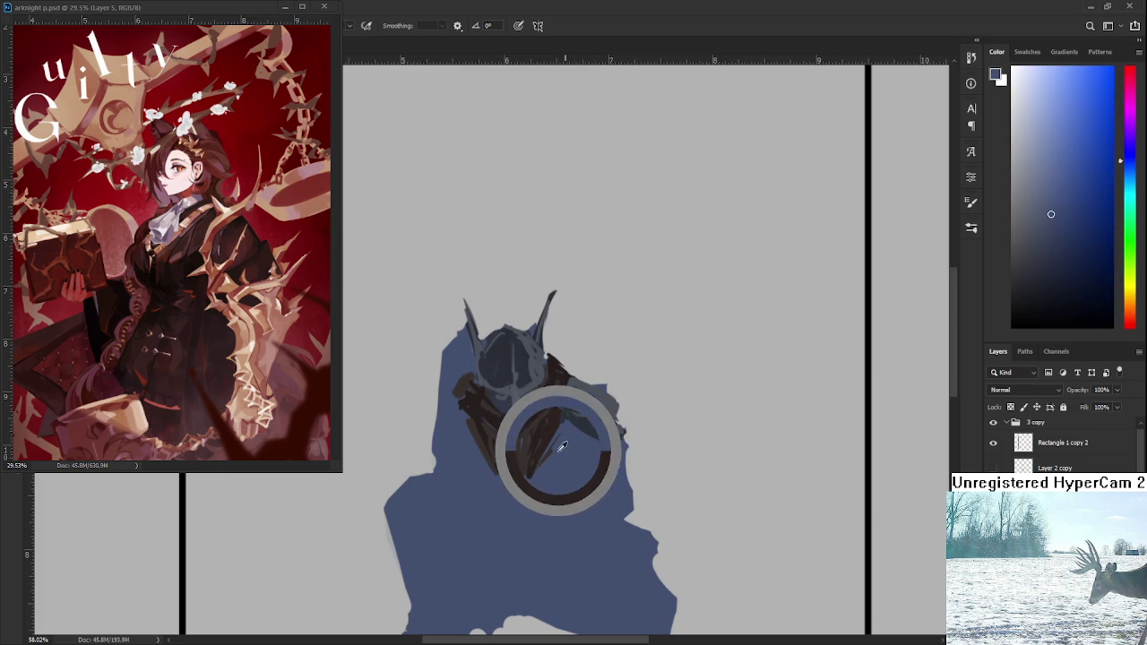
drag(577, 440, 561, 445)
click(1053, 239)
click(1082, 256)
mouse_move(536, 484)
mouse_down()
mouse_move(555, 457)
mouse_move(564, 476)
mouse_up()
- Choose an even darker blue and paint and reshape a vertical shadow stroke on the cloak
alt+click(571, 456)
click(1053, 265)
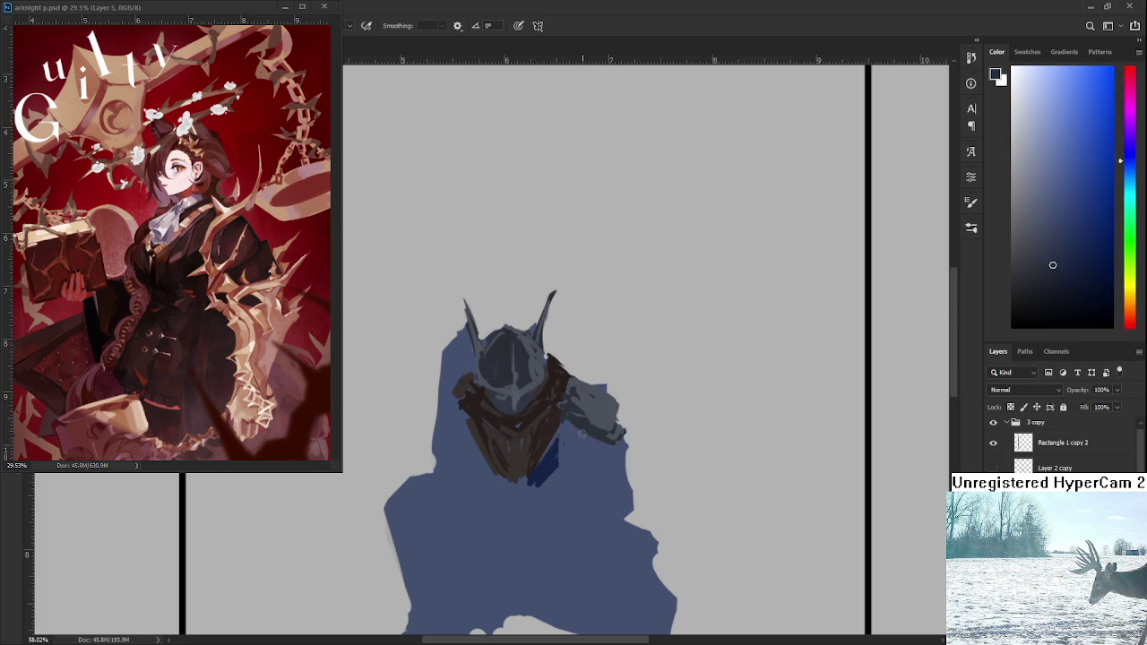
click(1065, 291)
mouse_move(554, 447)
mouse_down()
mouse_move(539, 475)
mouse_move(554, 453)
mouse_move(559, 465)
mouse_move(551, 474)
mouse_move(561, 427)
mouse_move(532, 477)
mouse_move(554, 475)
mouse_up()
alt+click(544, 468)
alt+click(537, 494)
alt+click(545, 455)
drag(560, 429, 561, 463)
- Extend the brown chest piece's tip and shade its left edge and bottom with dark navy
alt+click(573, 448)
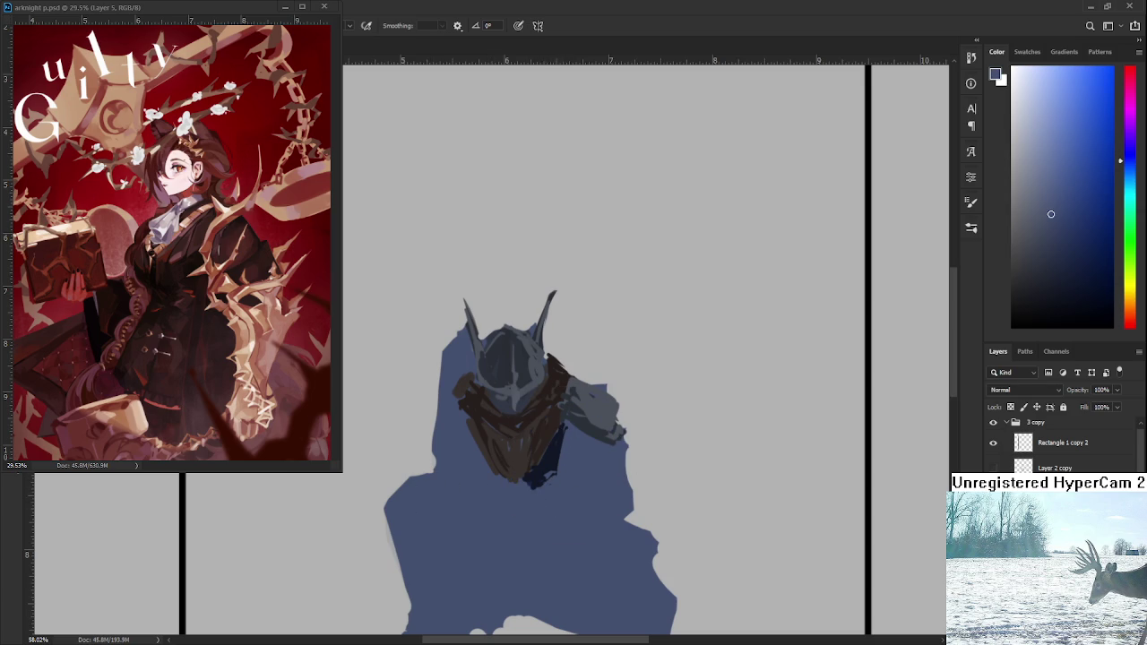
drag(509, 484, 518, 482)
alt+click(554, 455)
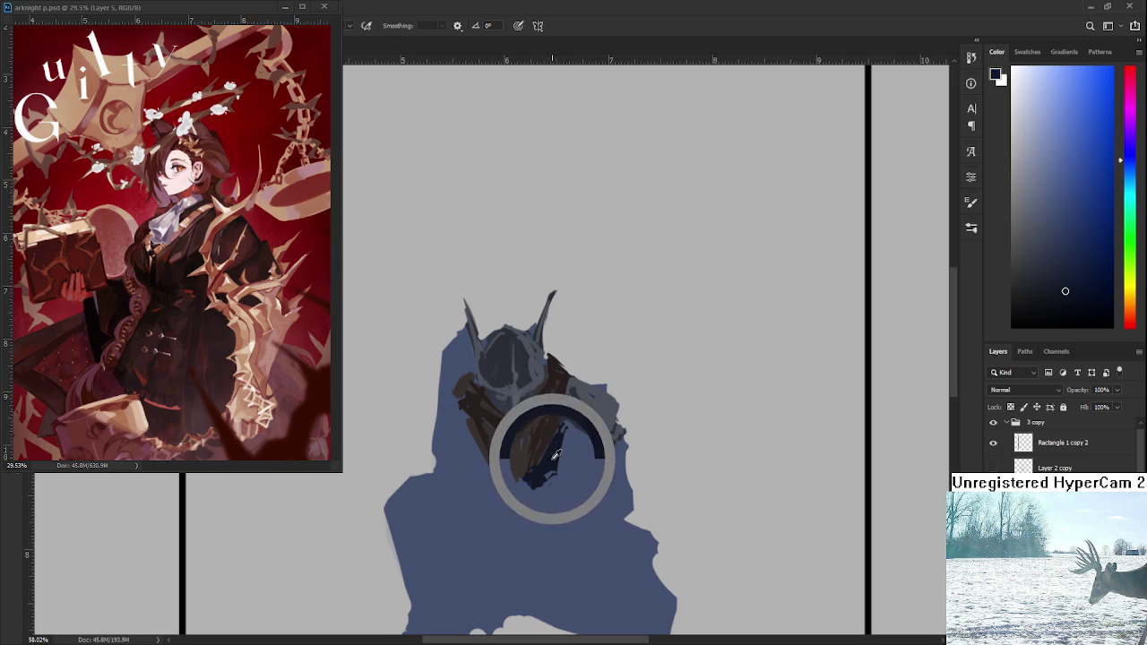
mouse_move(480, 440)
mouse_down()
mouse_move(491, 481)
mouse_move(507, 491)
mouse_up()
alt+click(496, 486)
alt+click(490, 480)
mouse_move(478, 448)
mouse_down()
mouse_move(491, 484)
mouse_move(507, 489)
mouse_up()
alt+click(493, 495)
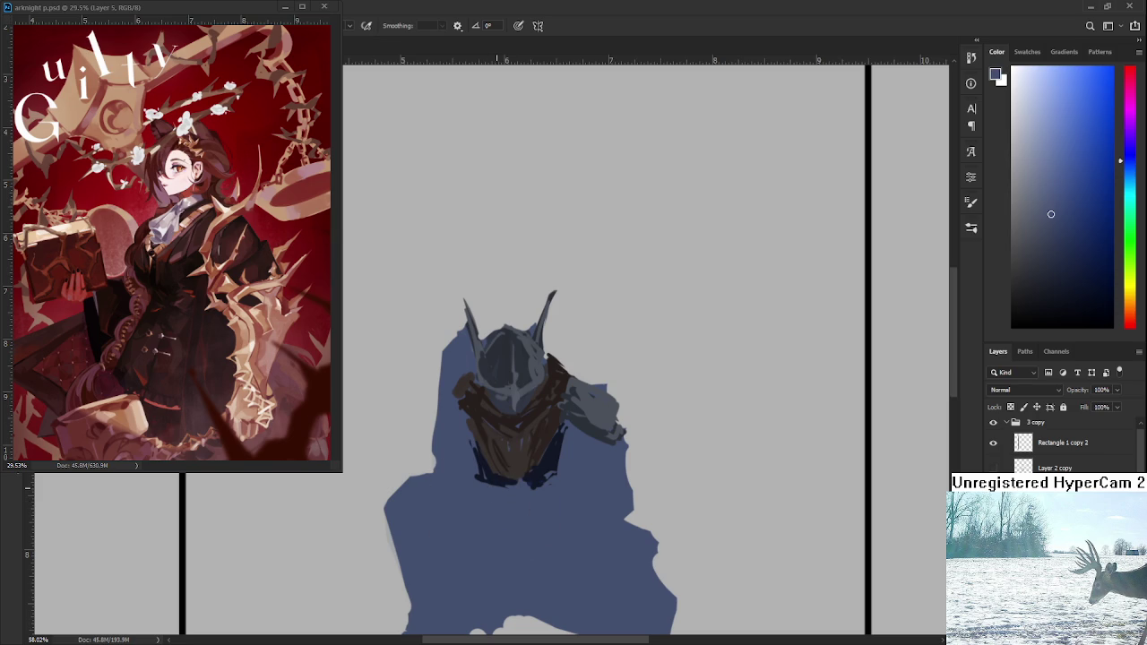
scroll(487, 489, down, 3)
scroll(488, 489, down, 3)
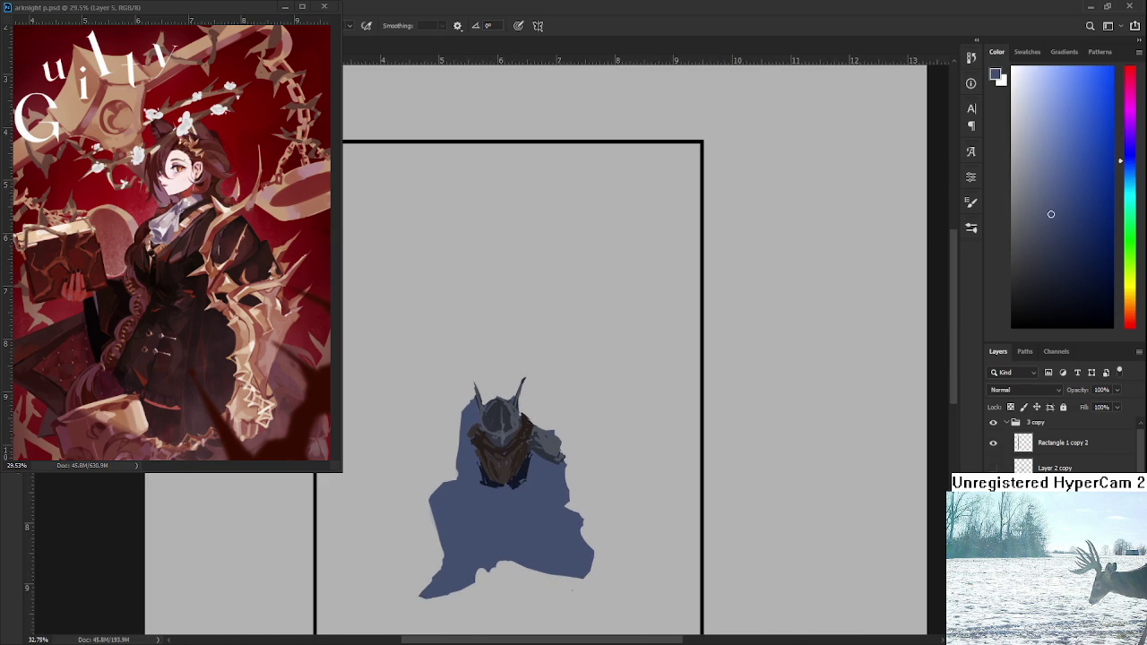